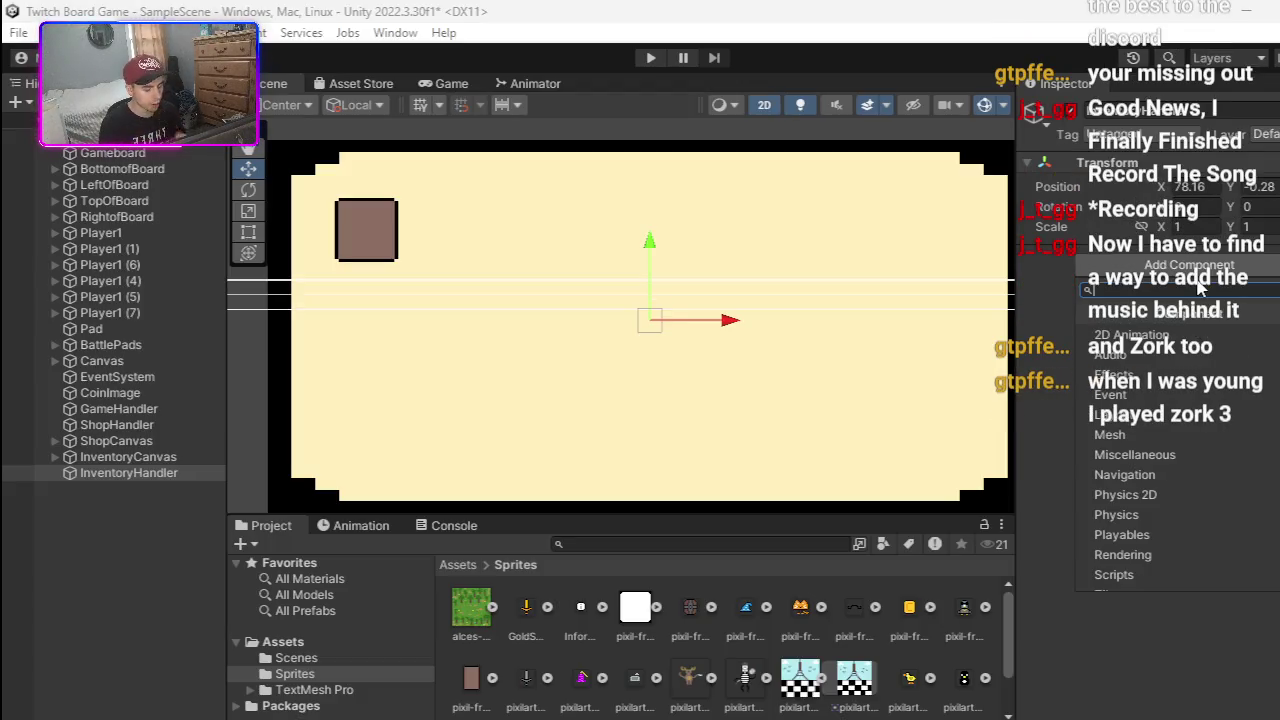
- Create and add a new InventoryHandler script component, then open it in Visual Studio
type("In")
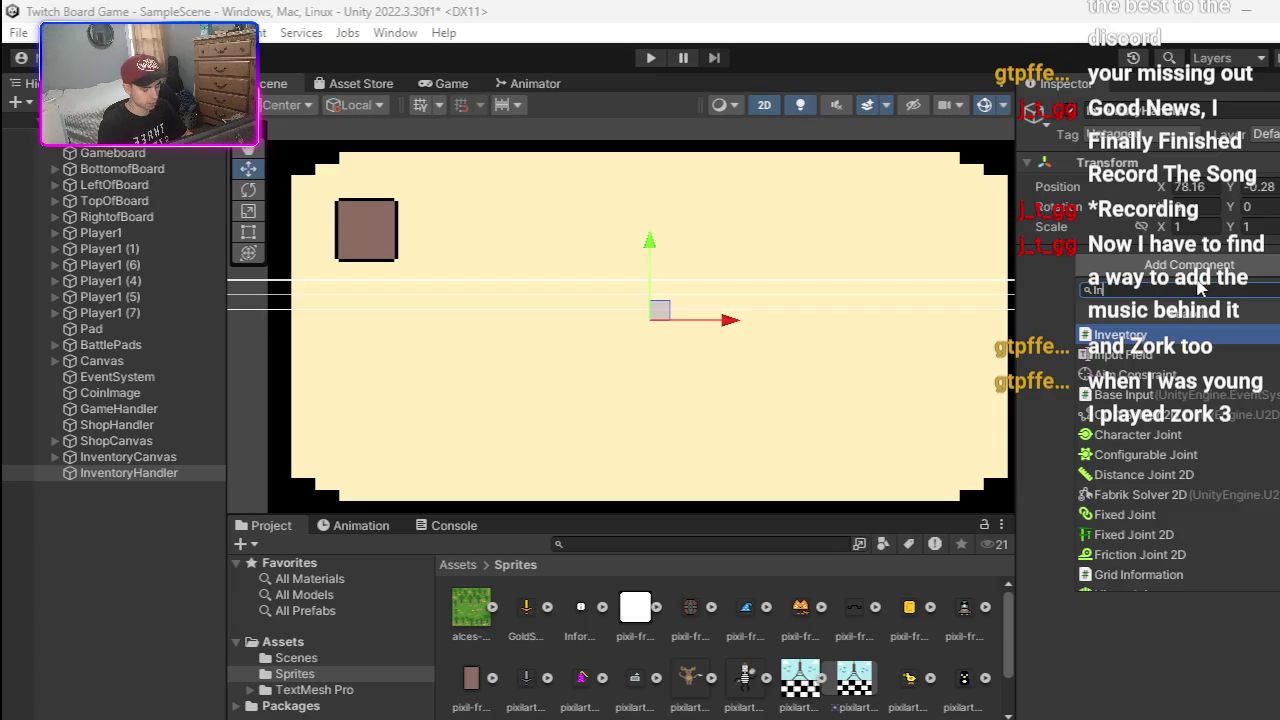
type("ventoryH")
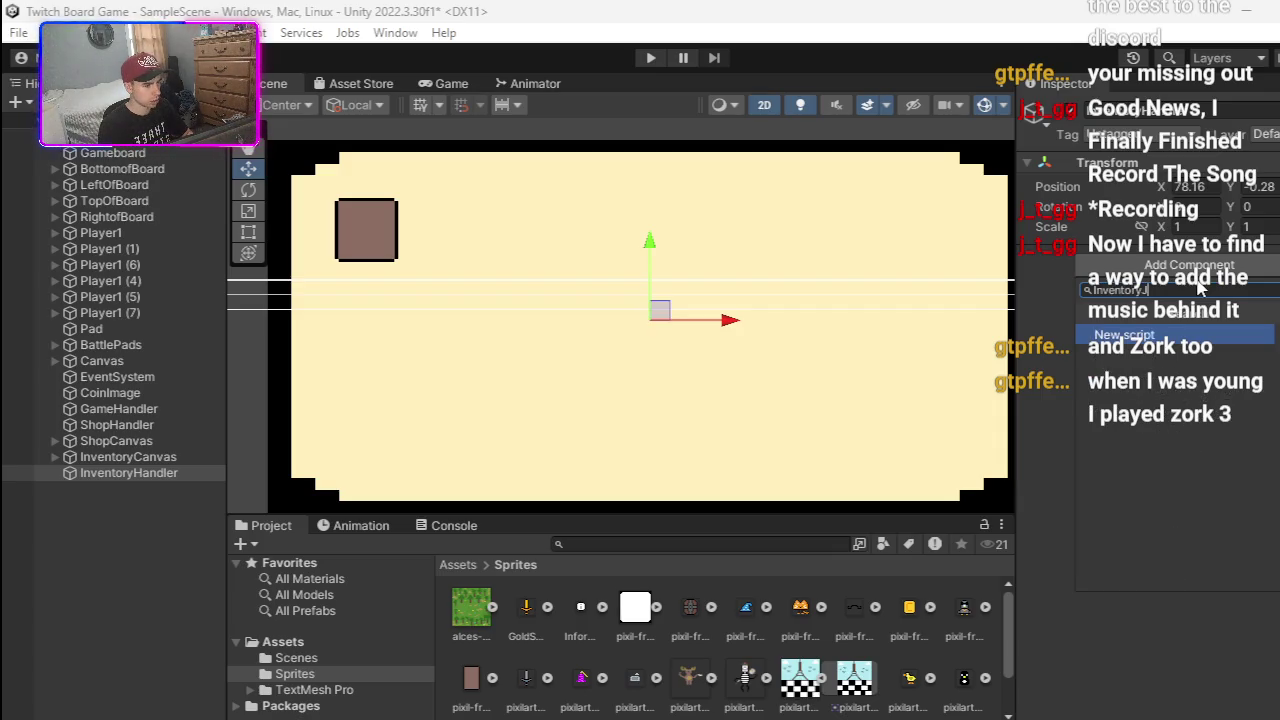
type("andle")
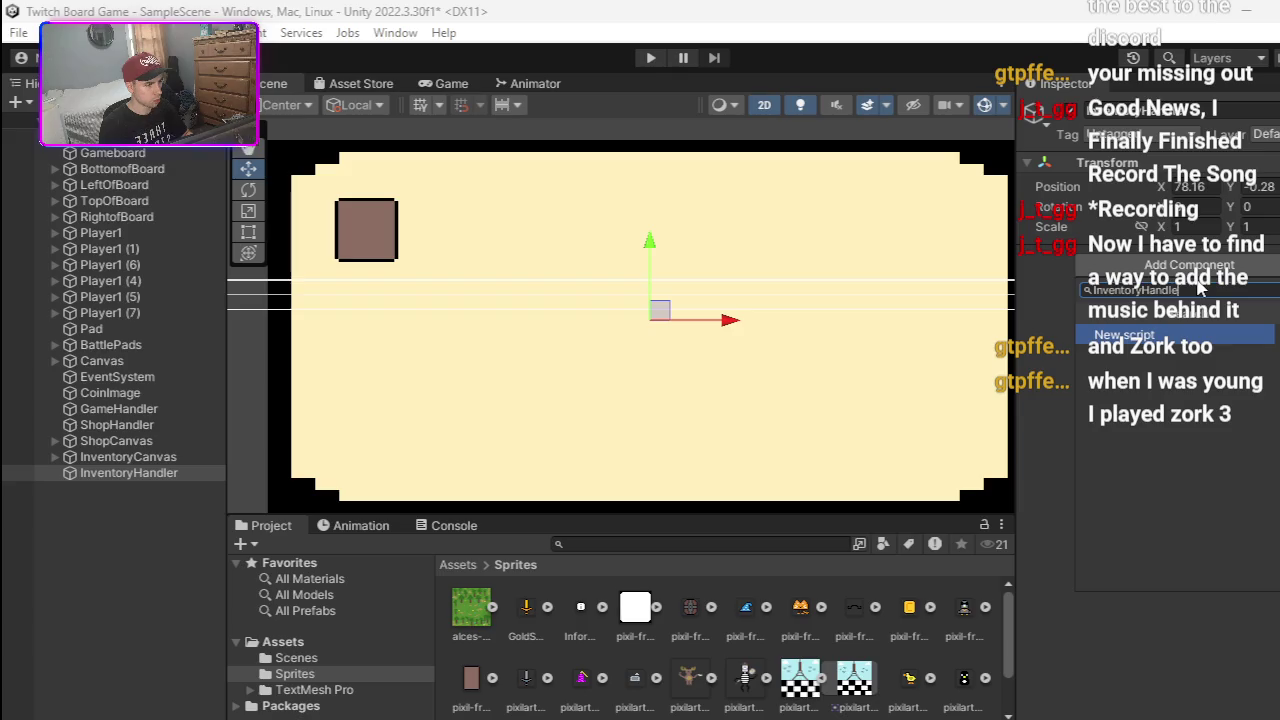
key("Return")
left_click(1188, 575)
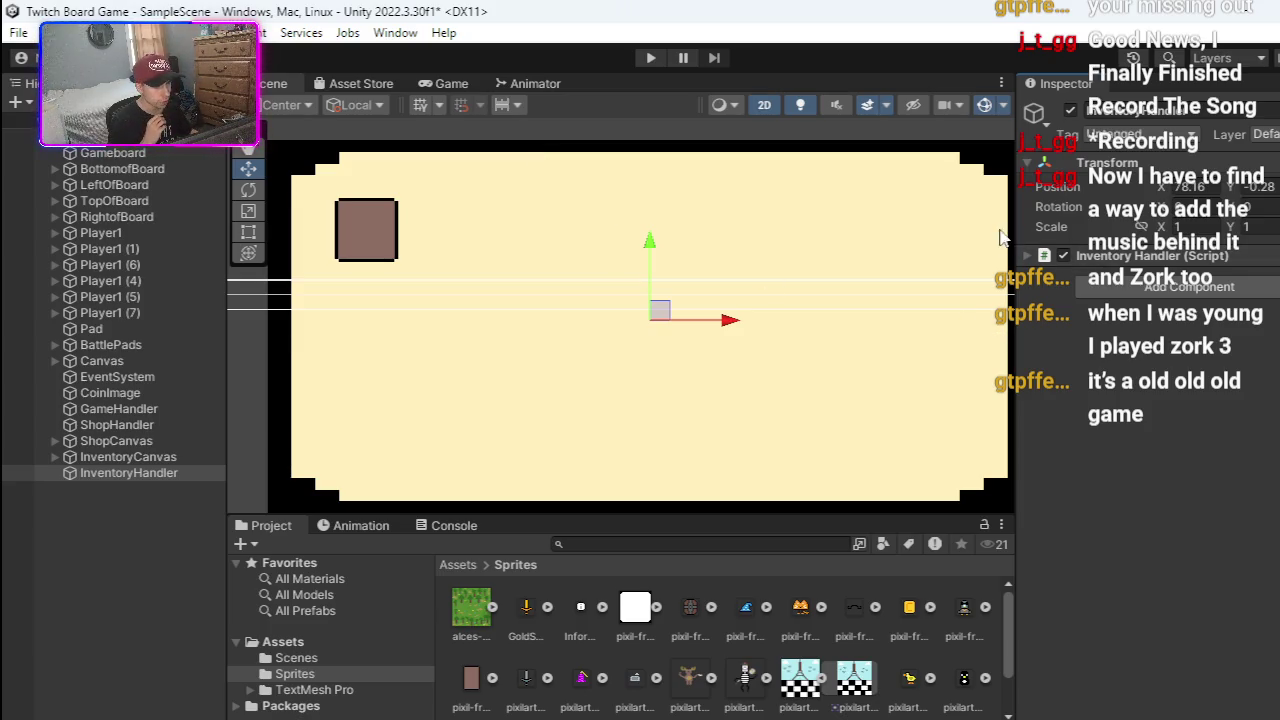
left_click(1060, 256)
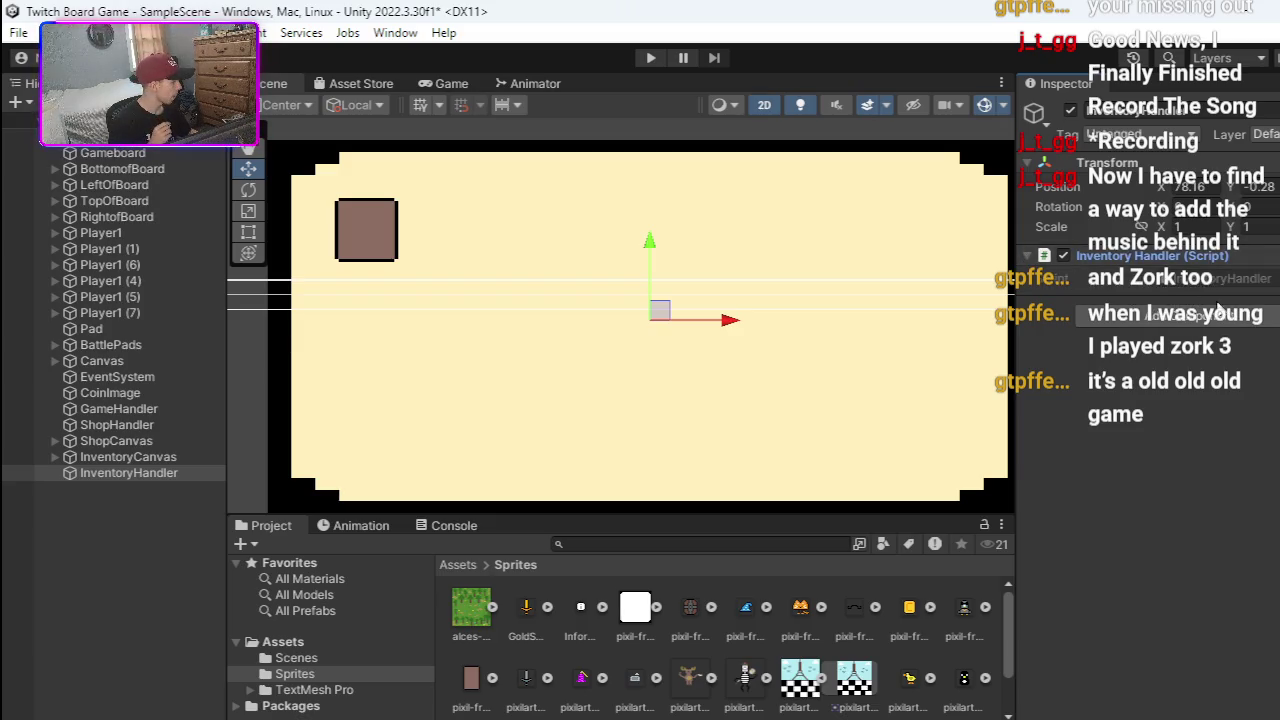
double_click(1220, 277)
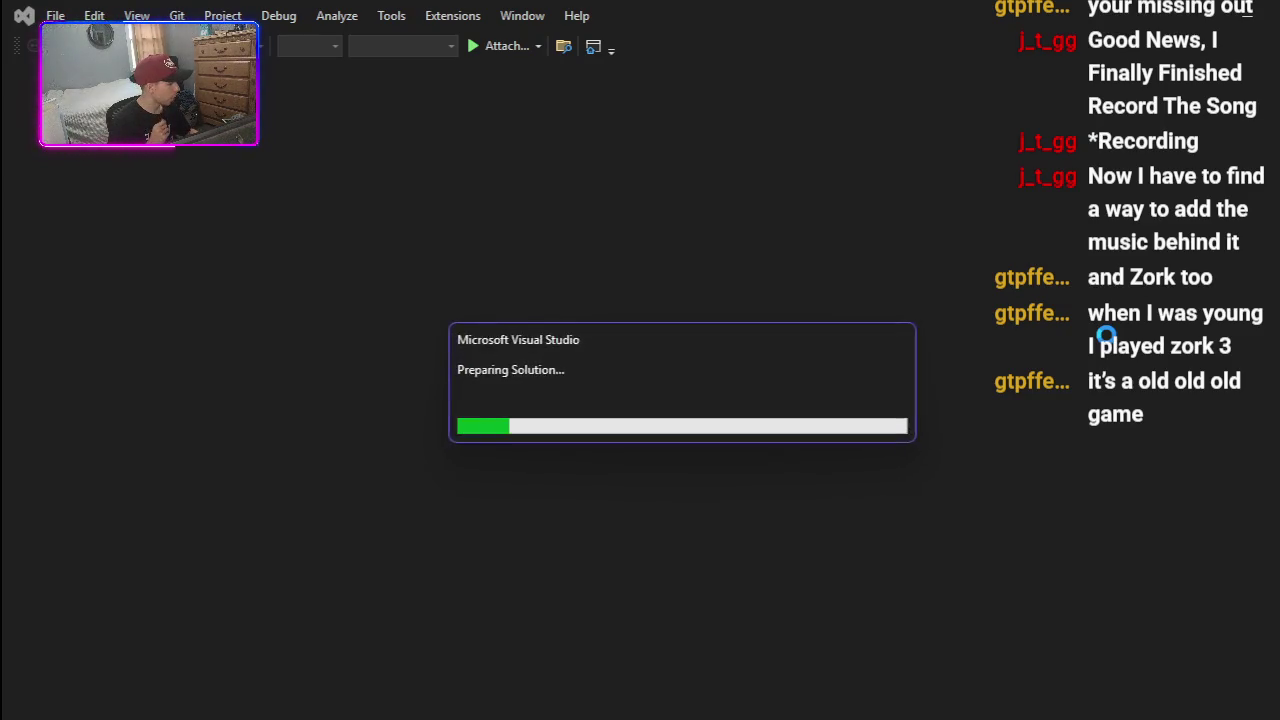
- Delete the default Start() and Update() methods and their comments from InventoryHandler
left_click(322, 457)
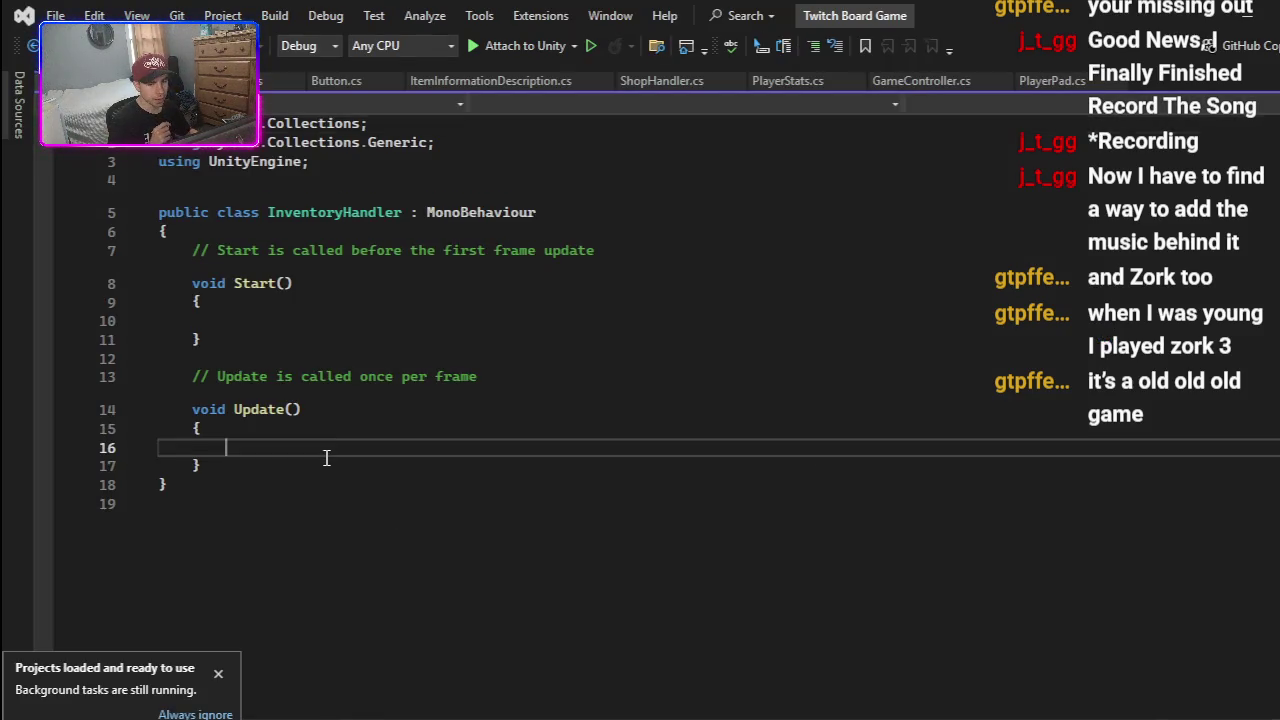
left_click(328, 464)
mouse_move(347, 462)
left_mouse_down()
mouse_move(280, 309)
mouse_move(198, 263)
left_mouse_up()
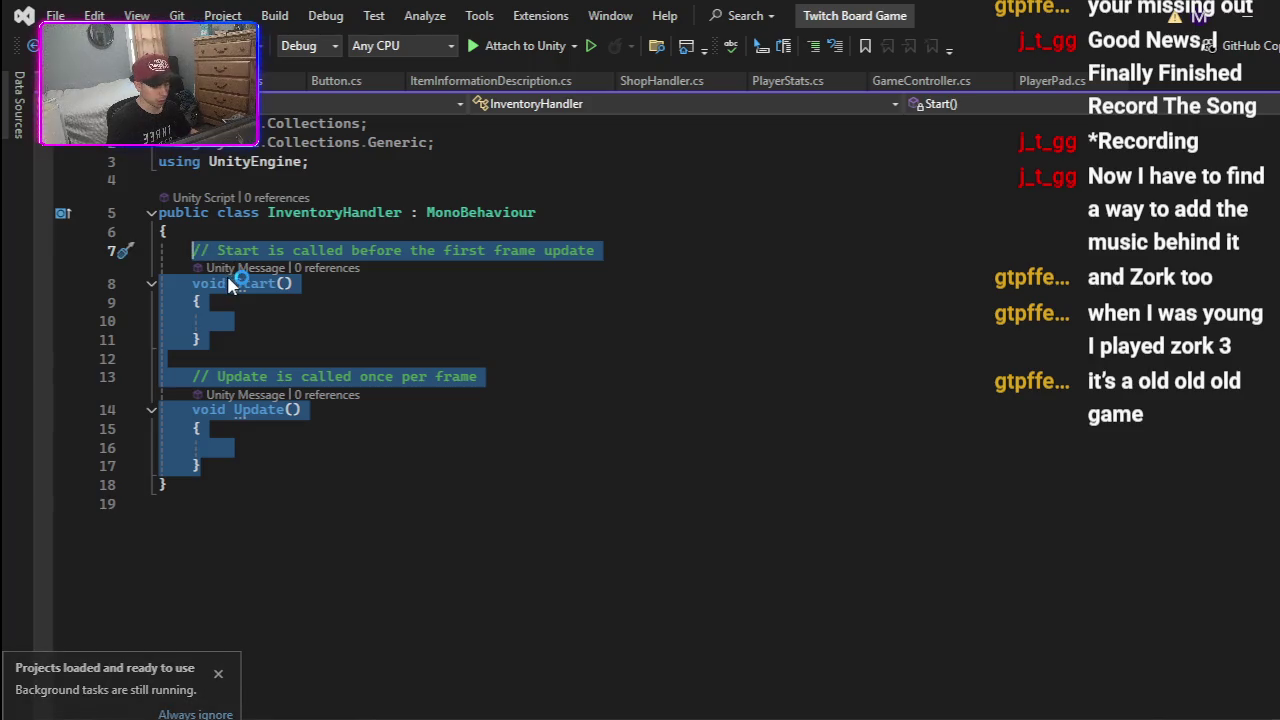
key("Delete")
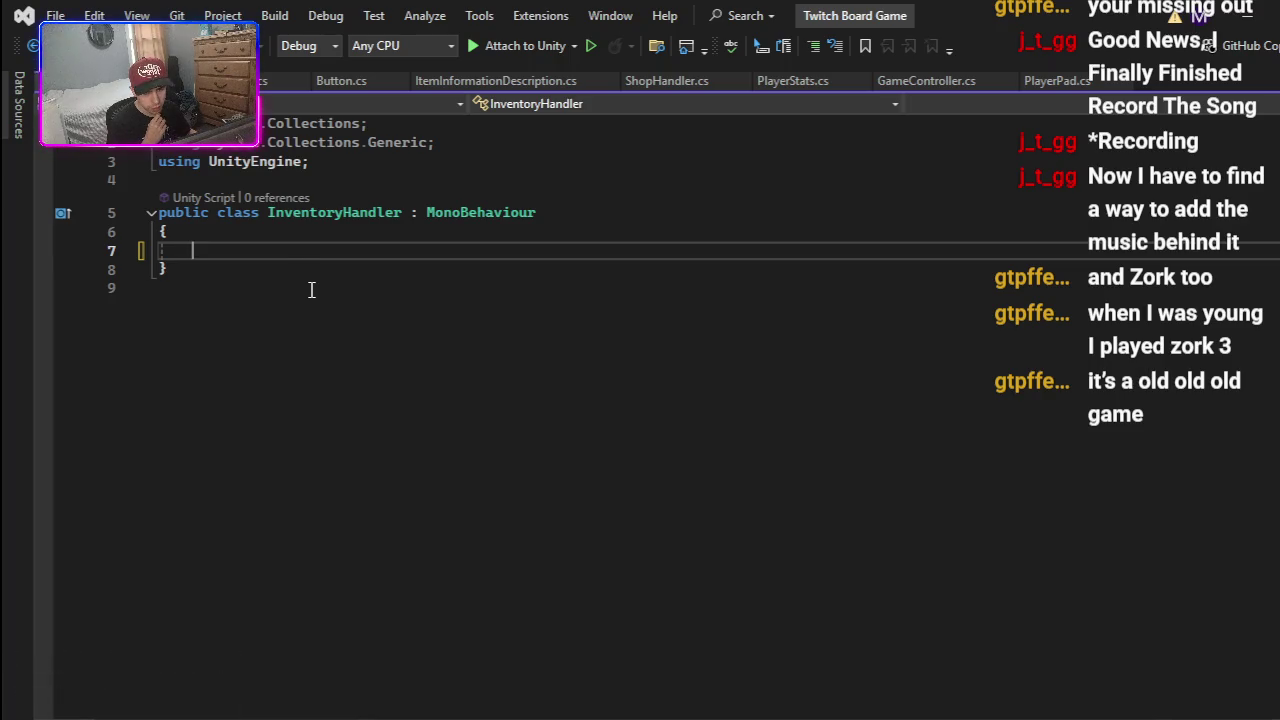
- Return from Visual Studio to the Unity editor and pan the board scene
left_click(288, 81)
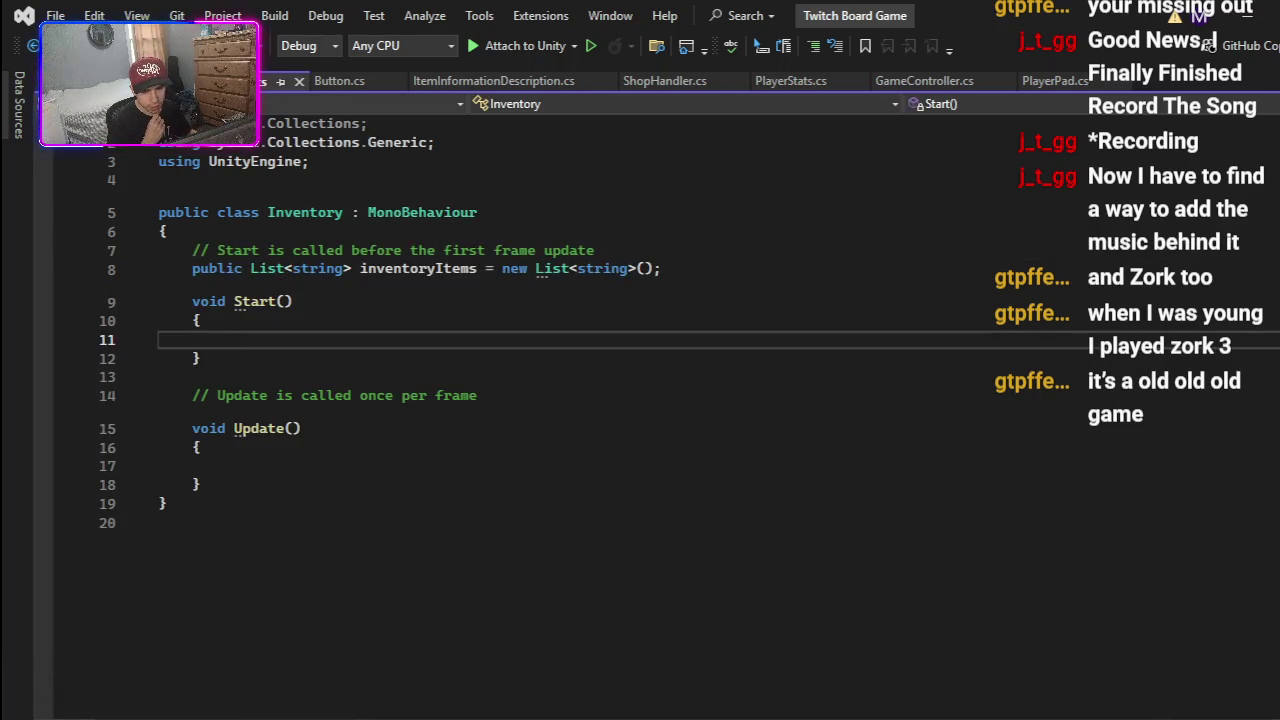
key("ctrl+Tab")
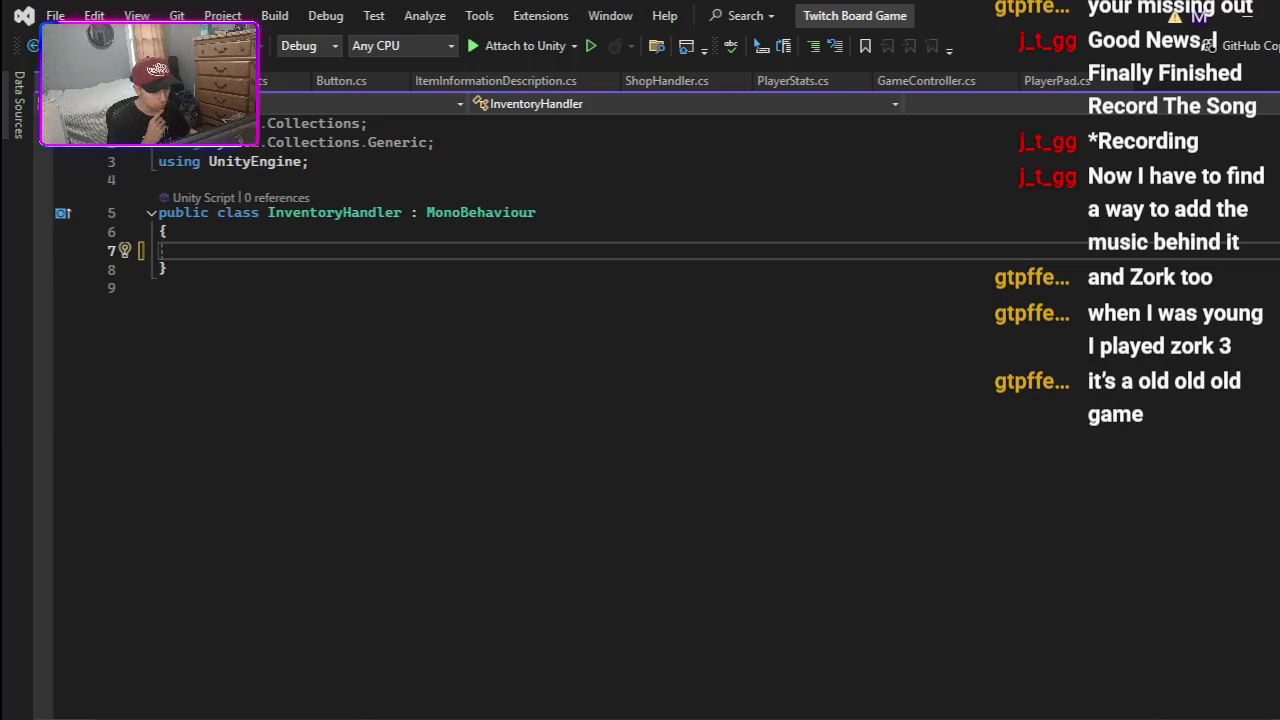
key("alt+Tab")
mouse_move(622, 398)
left_mouse_down()
mouse_move(734, 374)
mouse_move(503, 374)
mouse_move(543, 375)
left_mouse_up()
scroll(920, 380, "down", 5)
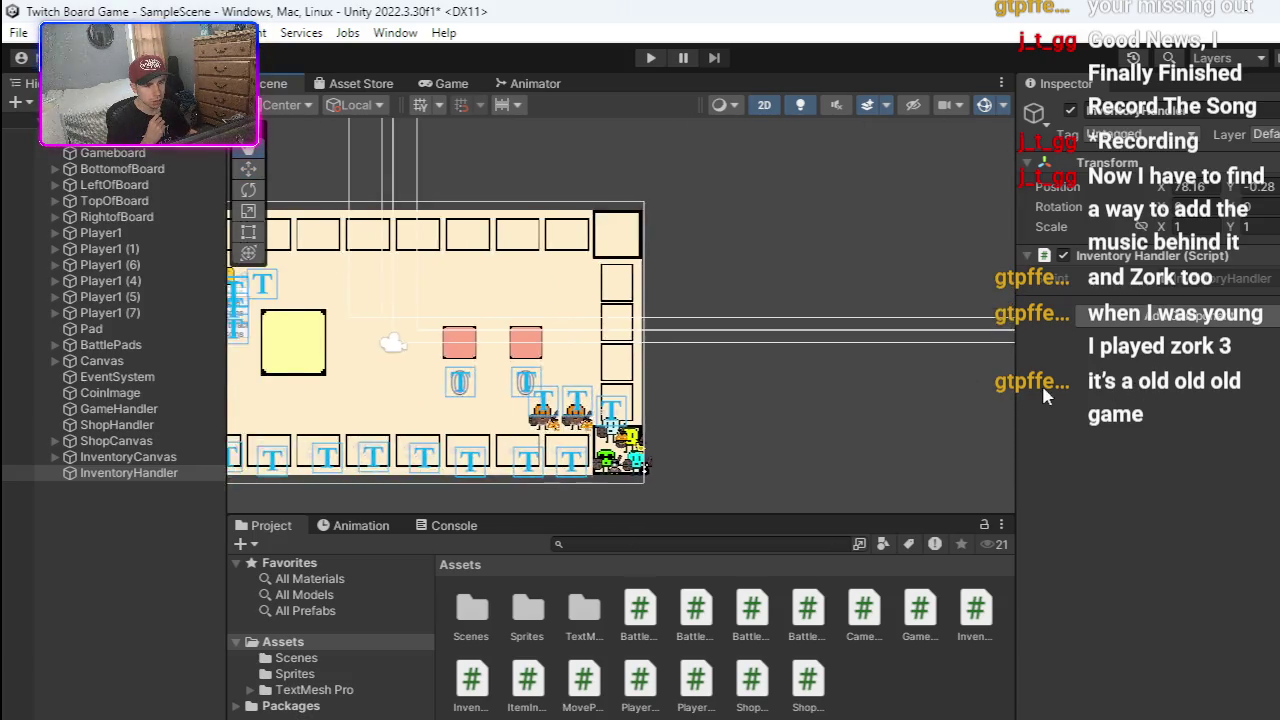
- Pan the Scene view to the shop panel and select the Canvas under Player1 (1)
scroll(815, 370, "up", 5)
mouse_move(602, 380)
left_mouse_down()
mouse_move(487, 385)
mouse_move(651, 411)
left_mouse_up()
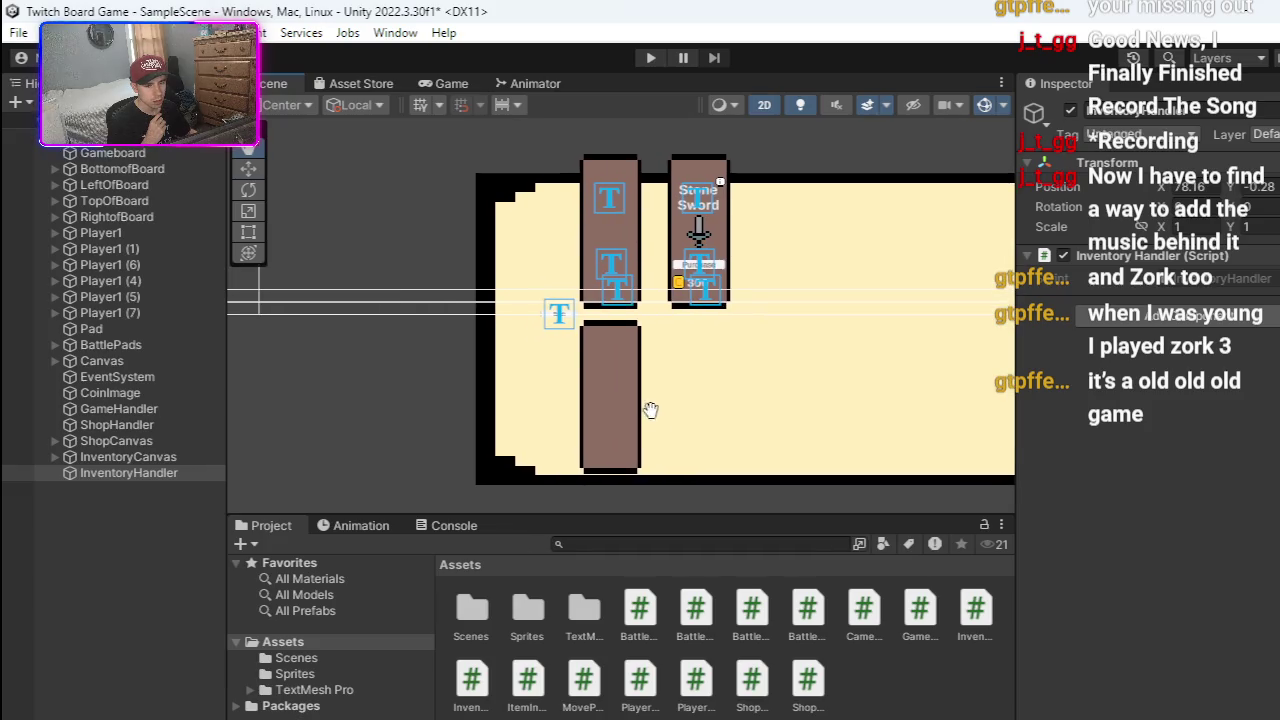
left_click(608, 250)
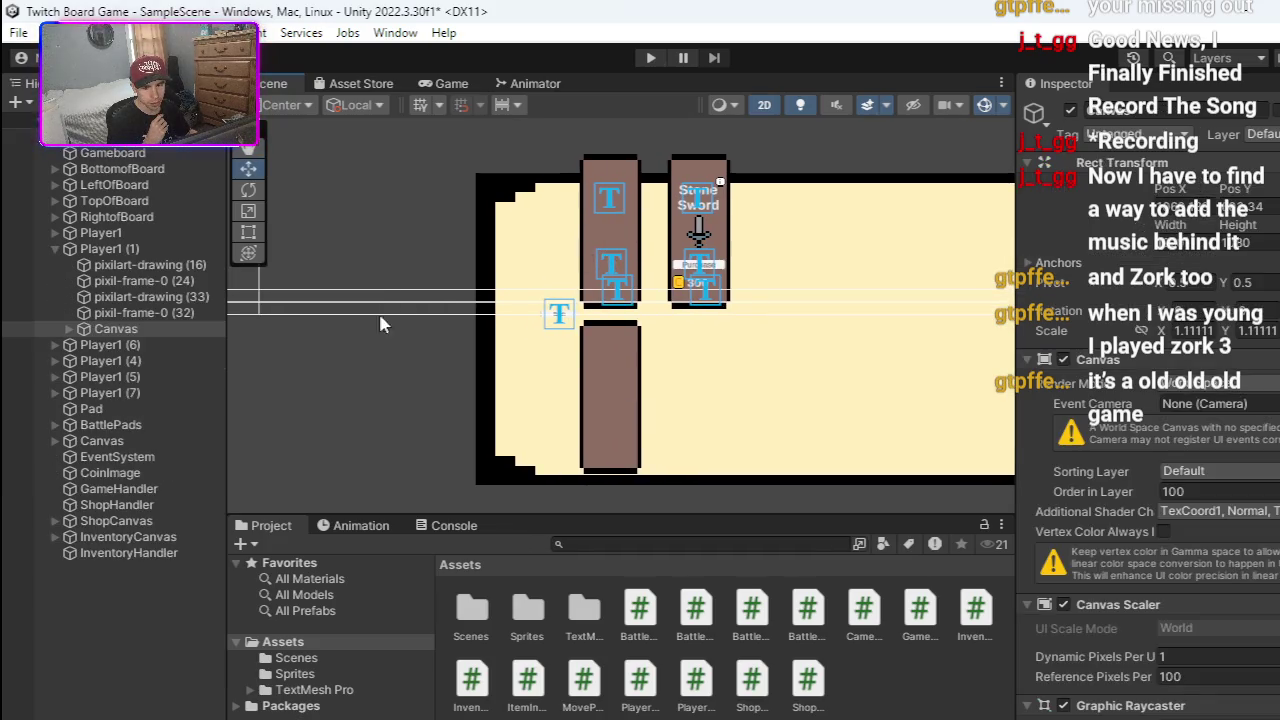
- Expand InventoryCanvas, ShopCanvas, Slot1 (1) and Slot1 in the Hierarchy
left_click(55, 537)
left_click(55, 521)
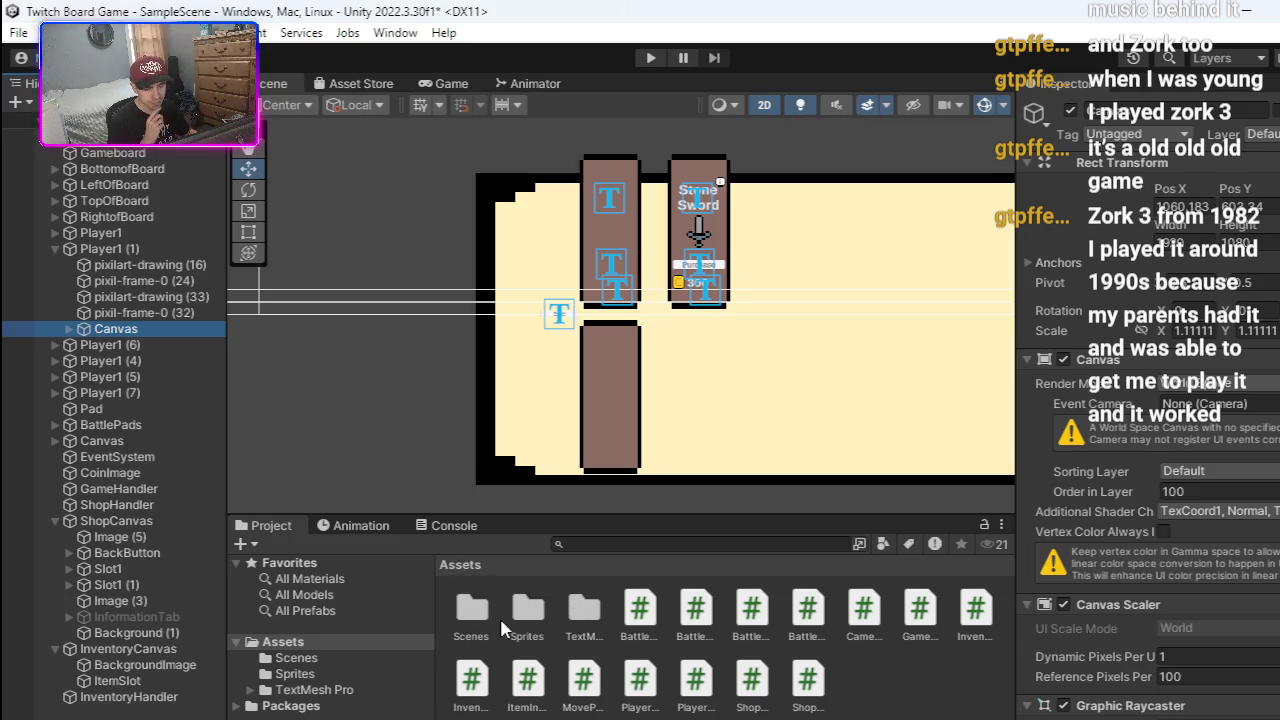
left_click(80, 538)
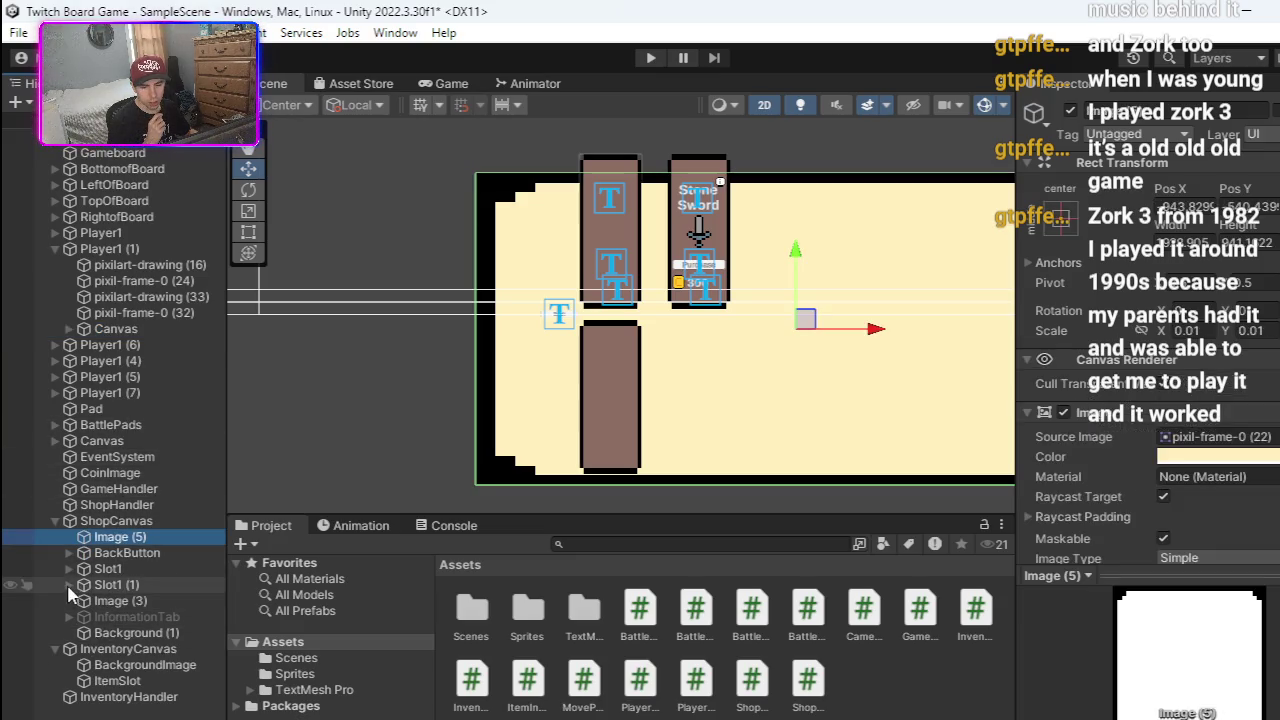
left_click(70, 585)
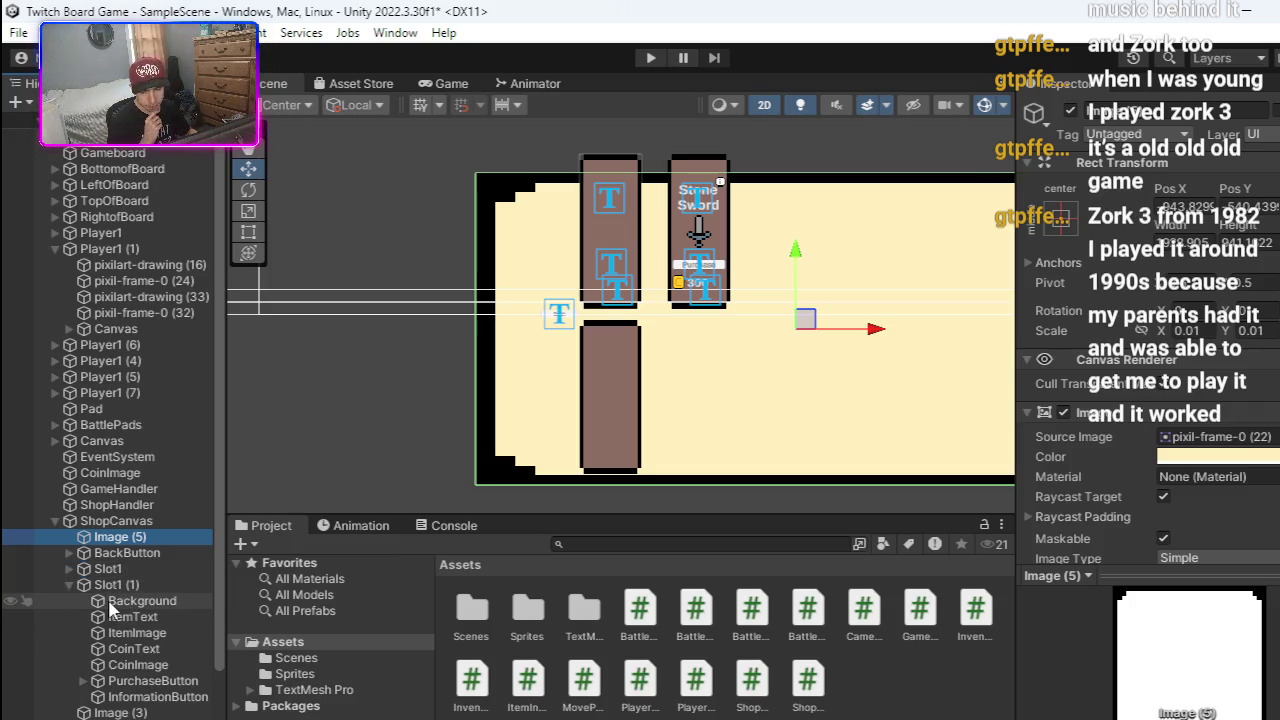
scroll(112, 606, "down", 3)
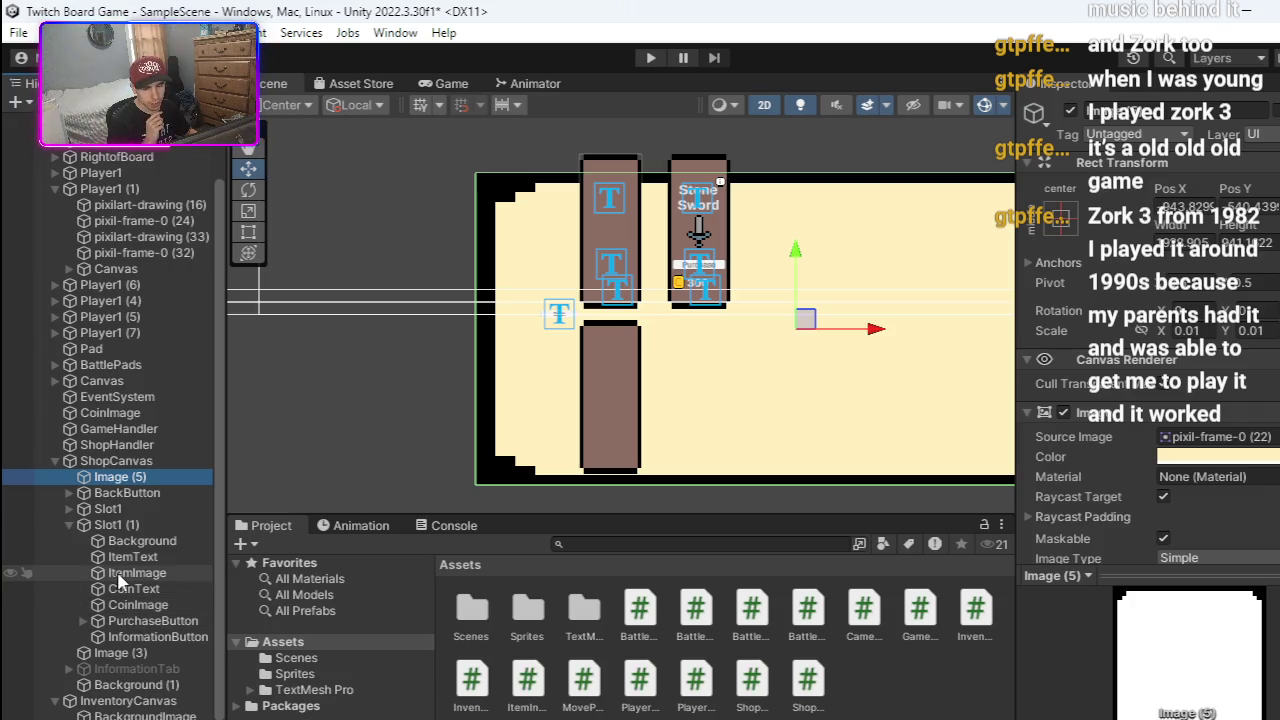
left_click(69, 508)
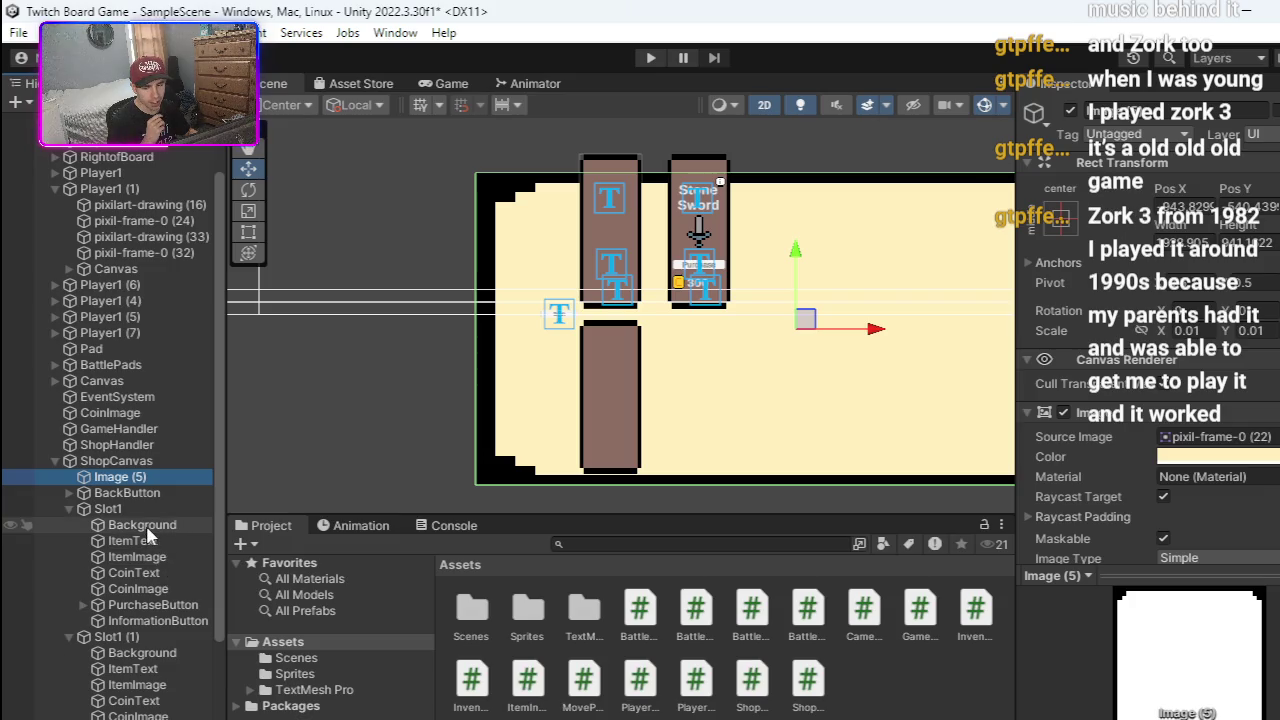
- Inspect Slot1's children and move its Background below ItemText
left_click(147, 529)
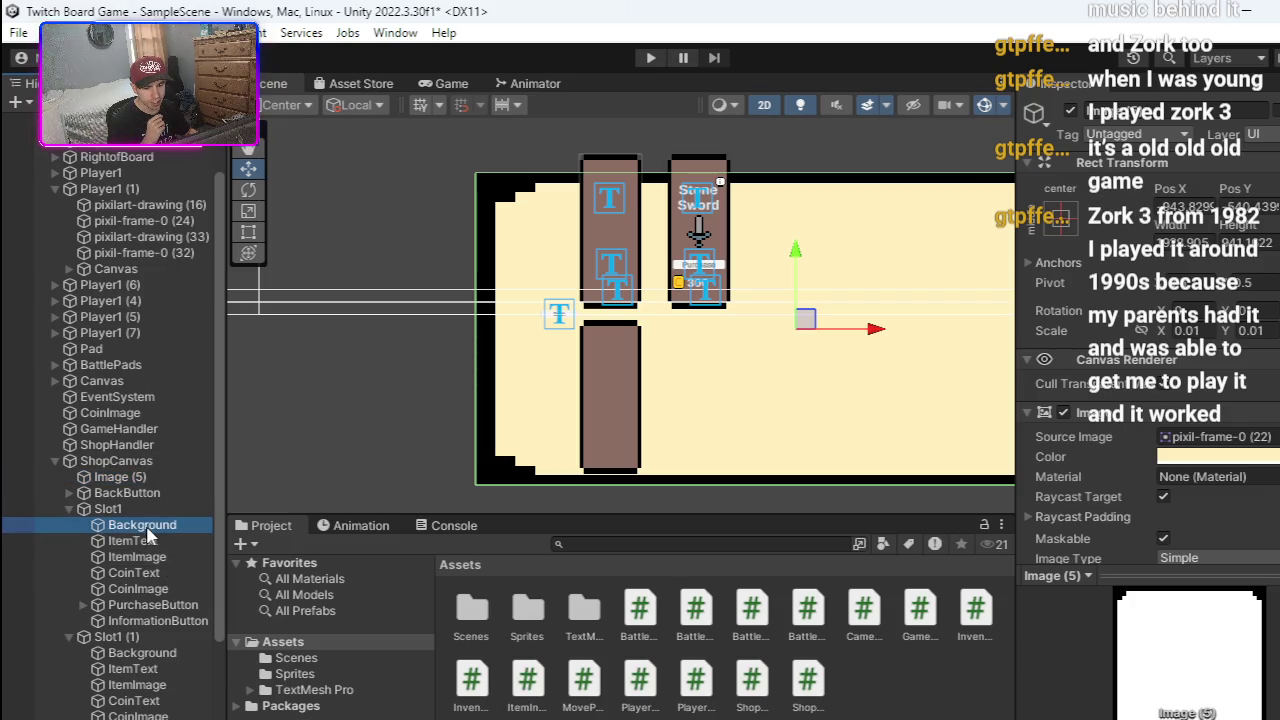
left_click(154, 619)
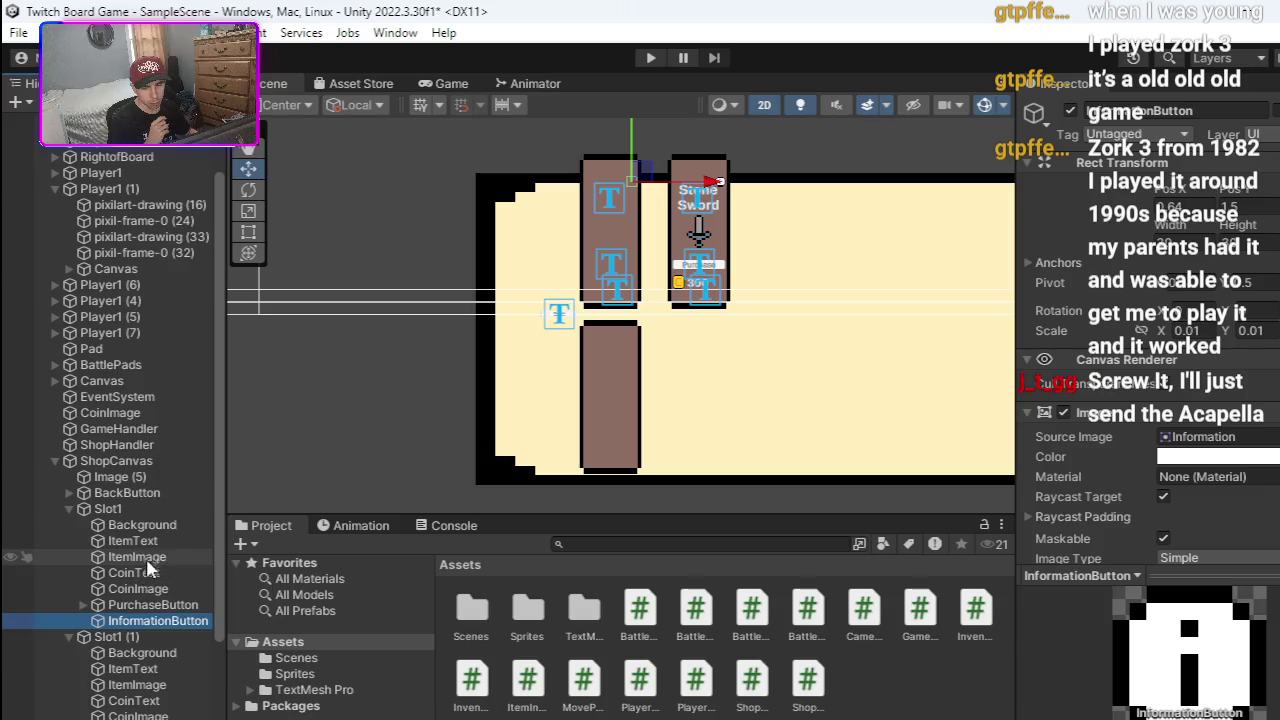
left_click(125, 509)
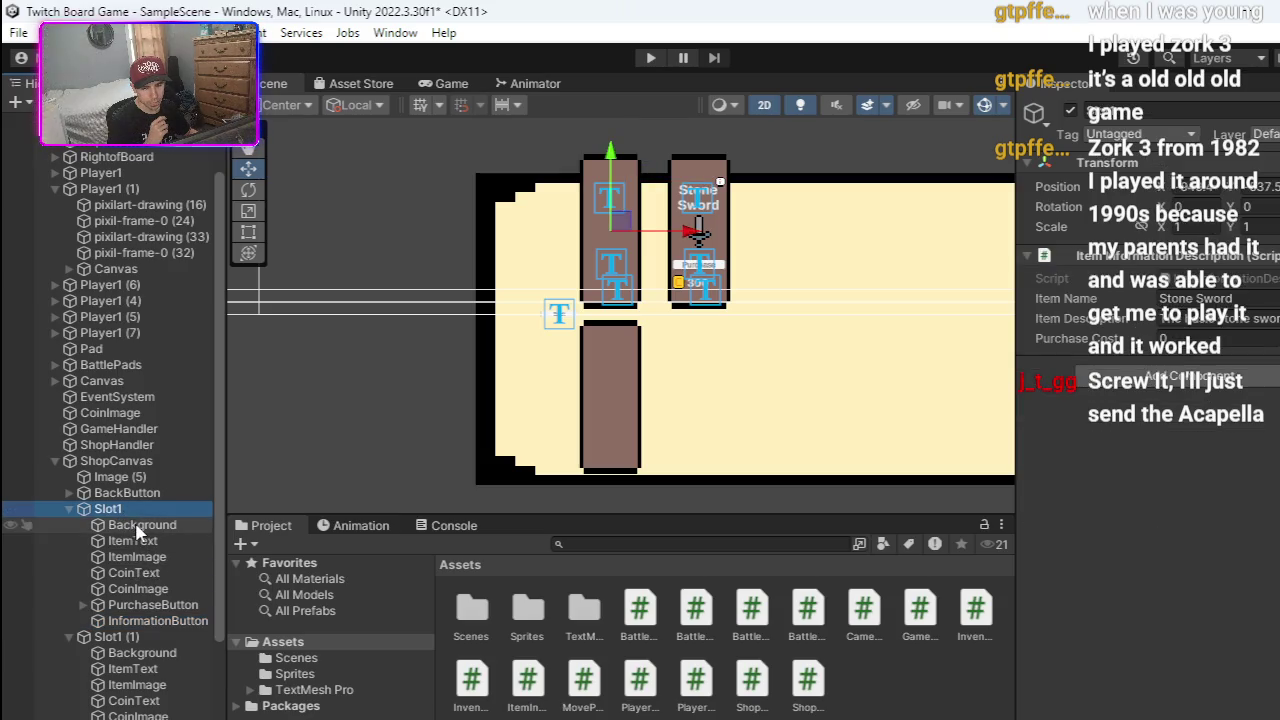
left_click(138, 526)
left_click(137, 541)
left_click(150, 527)
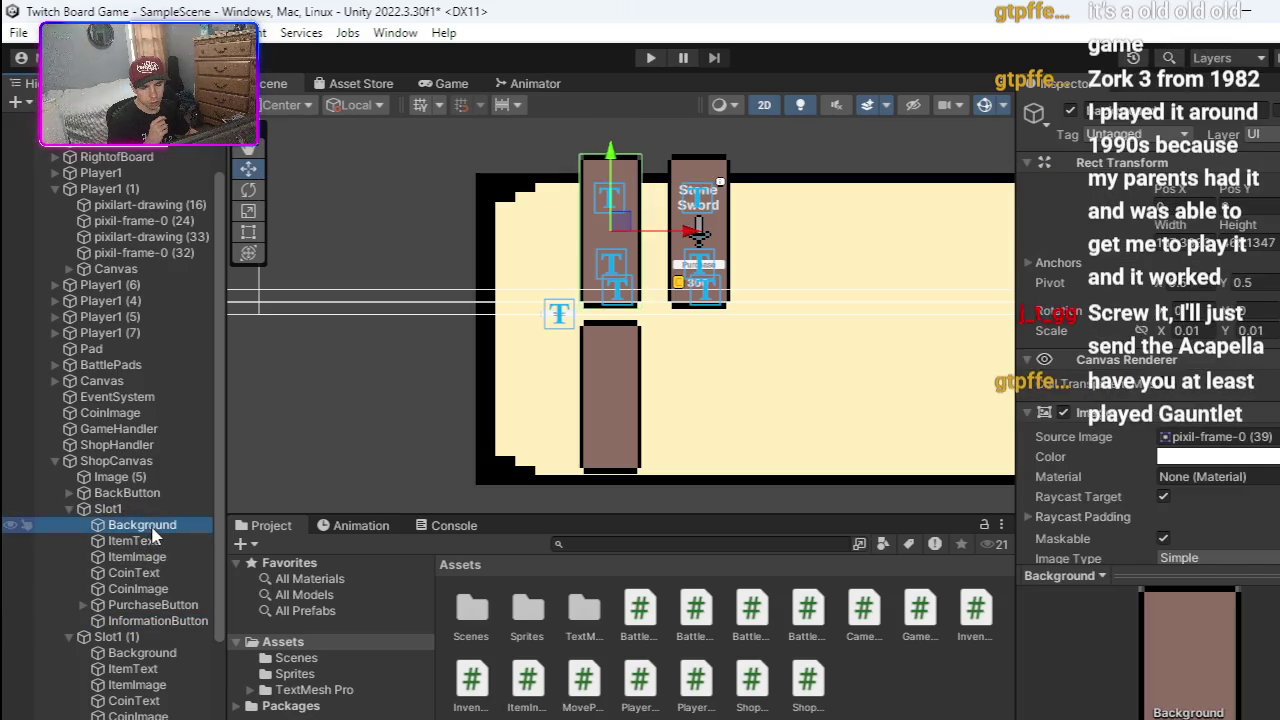
mouse_move(152, 537)
left_mouse_down()
mouse_move(162, 570)
mouse_move(157, 547)
mouse_move(176, 521)
mouse_move(164, 534)
left_mouse_up()
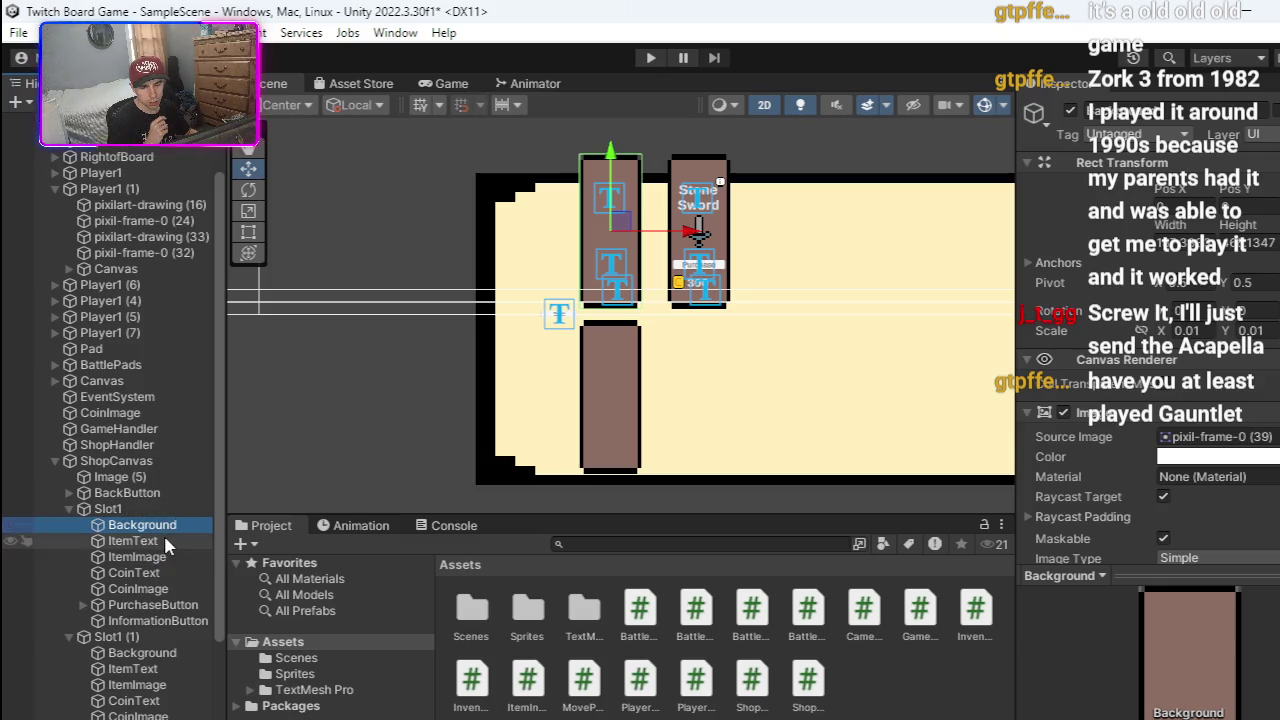
left_click(162, 557)
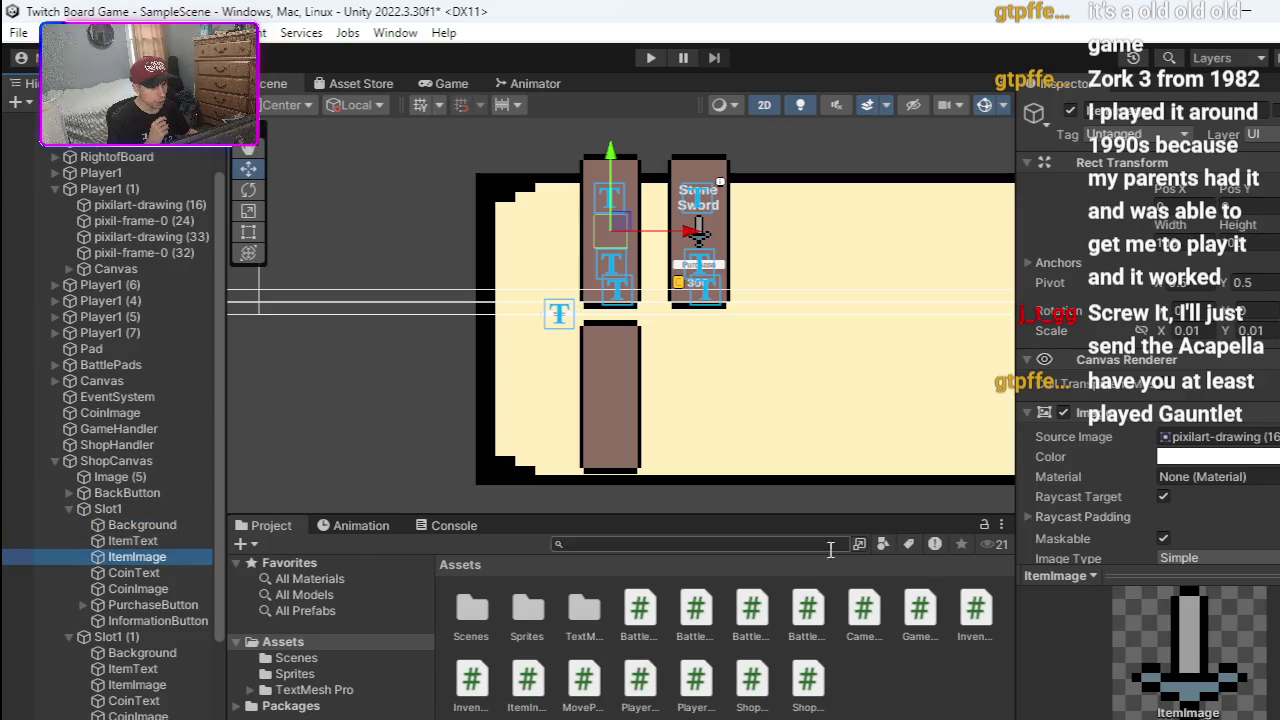
scroll(1044, 532, "down", 3)
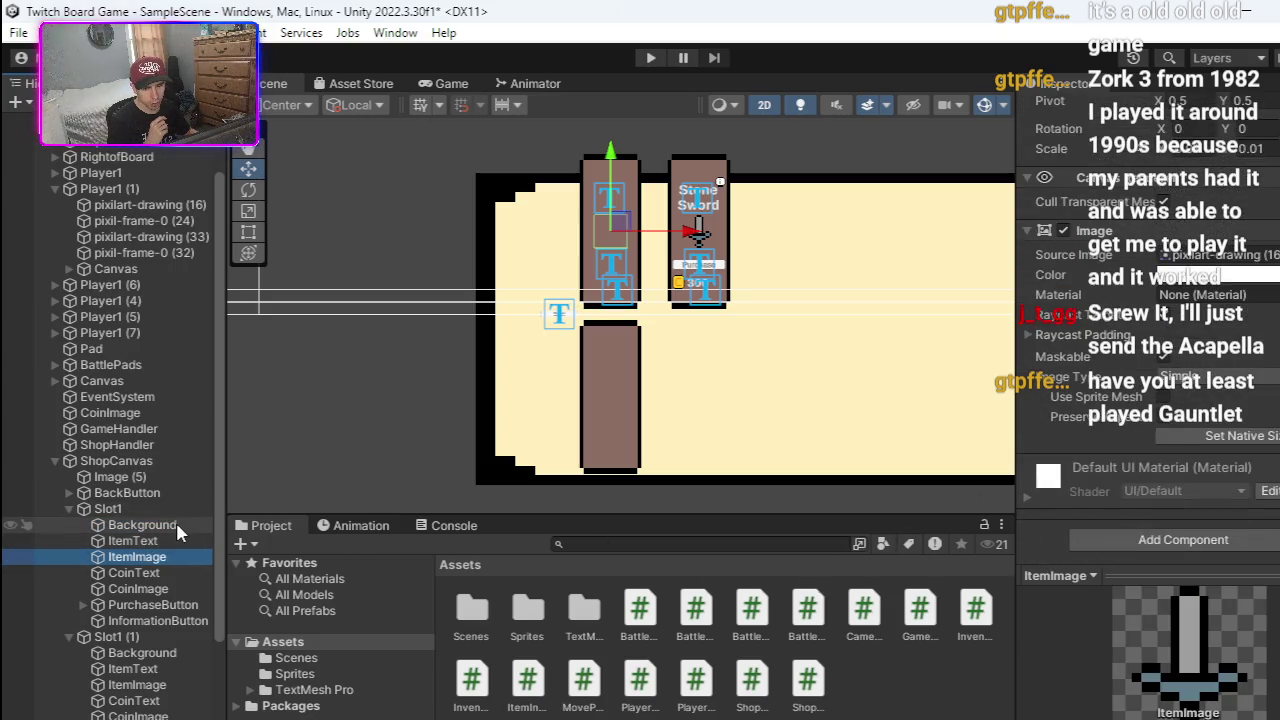
- Move Slot1's Background panel to the right of the Stone Sword slot
right_click(176, 521)
left_click(274, 196)
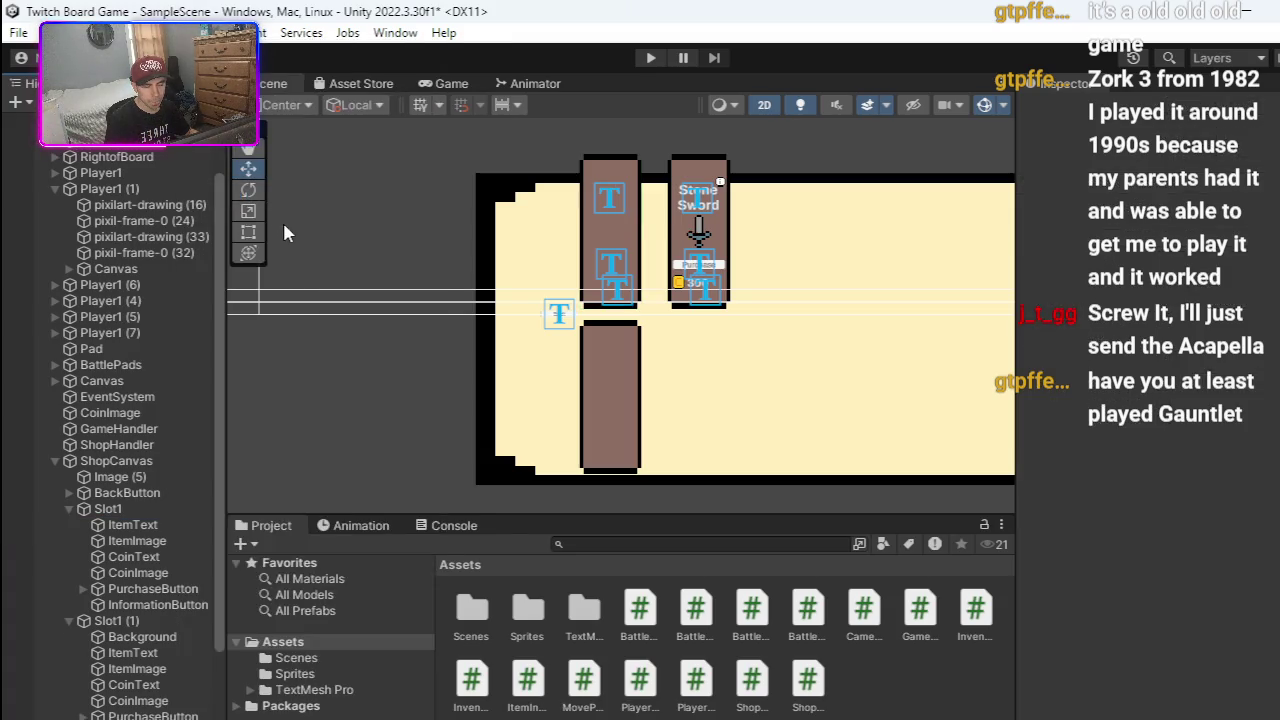
key("ctrl+z")
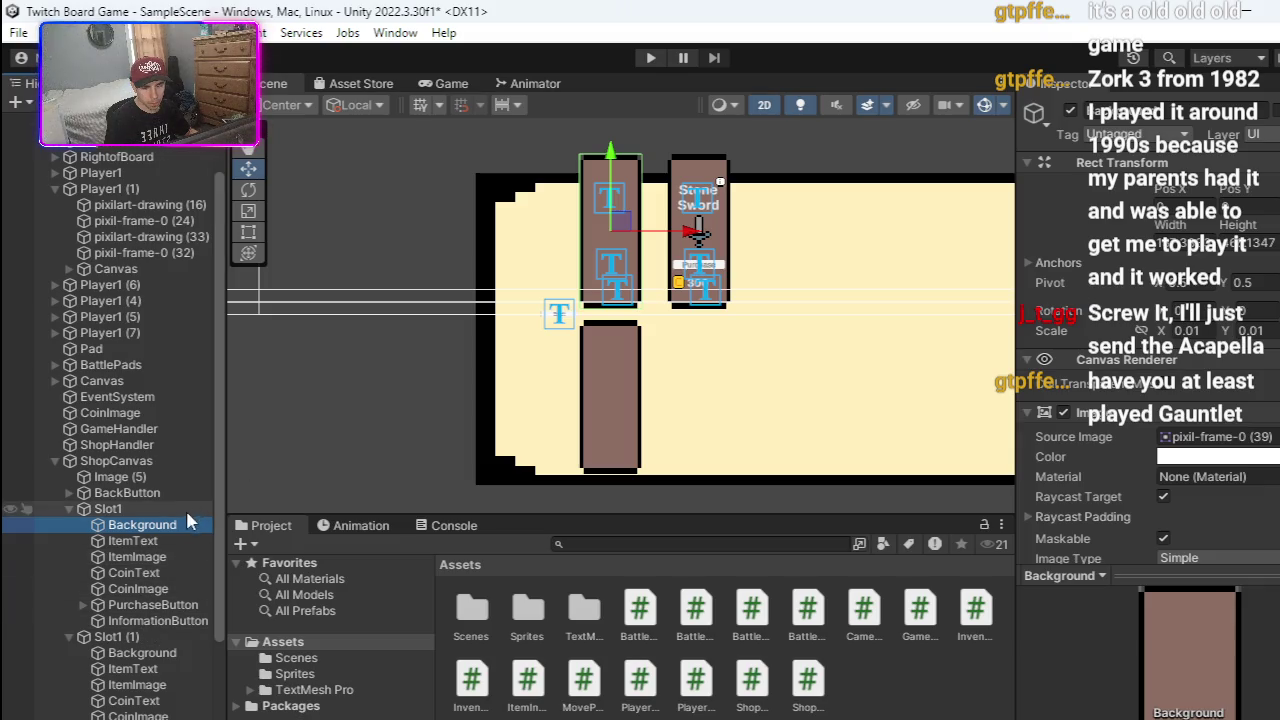
left_click_drag(686, 238, 900, 270)
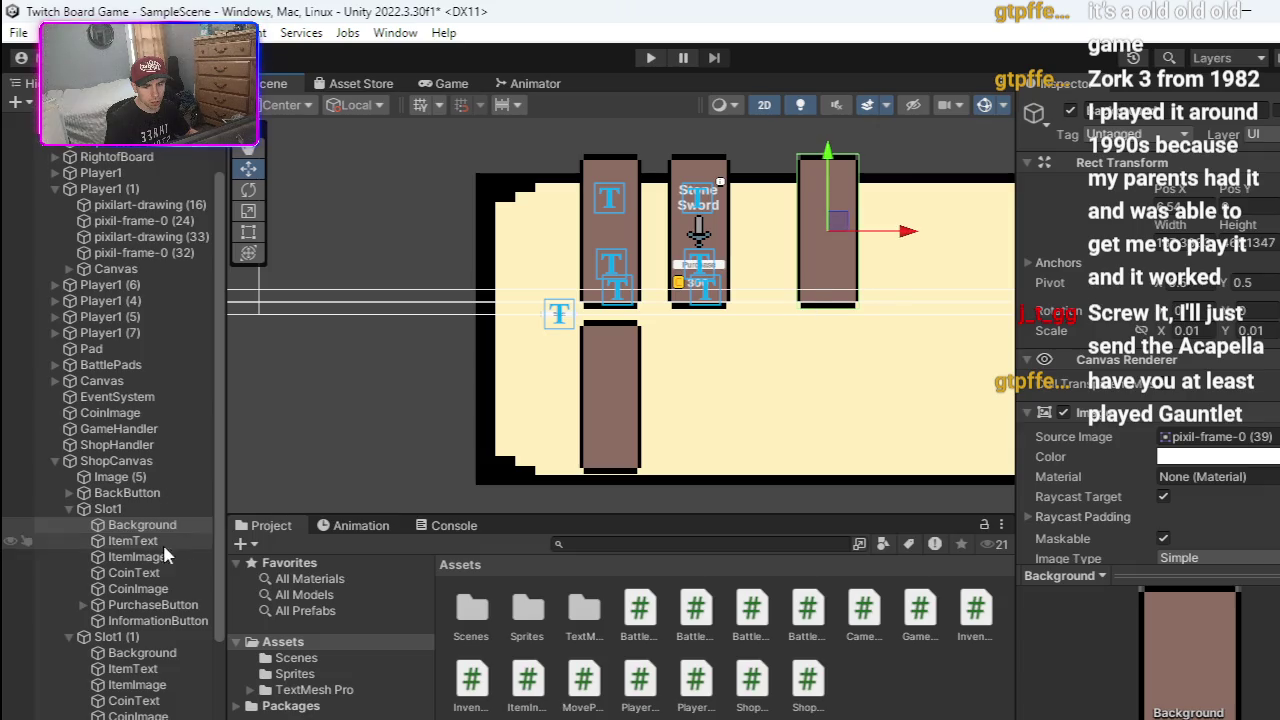
left_click(832, 268)
left_click(137, 525)
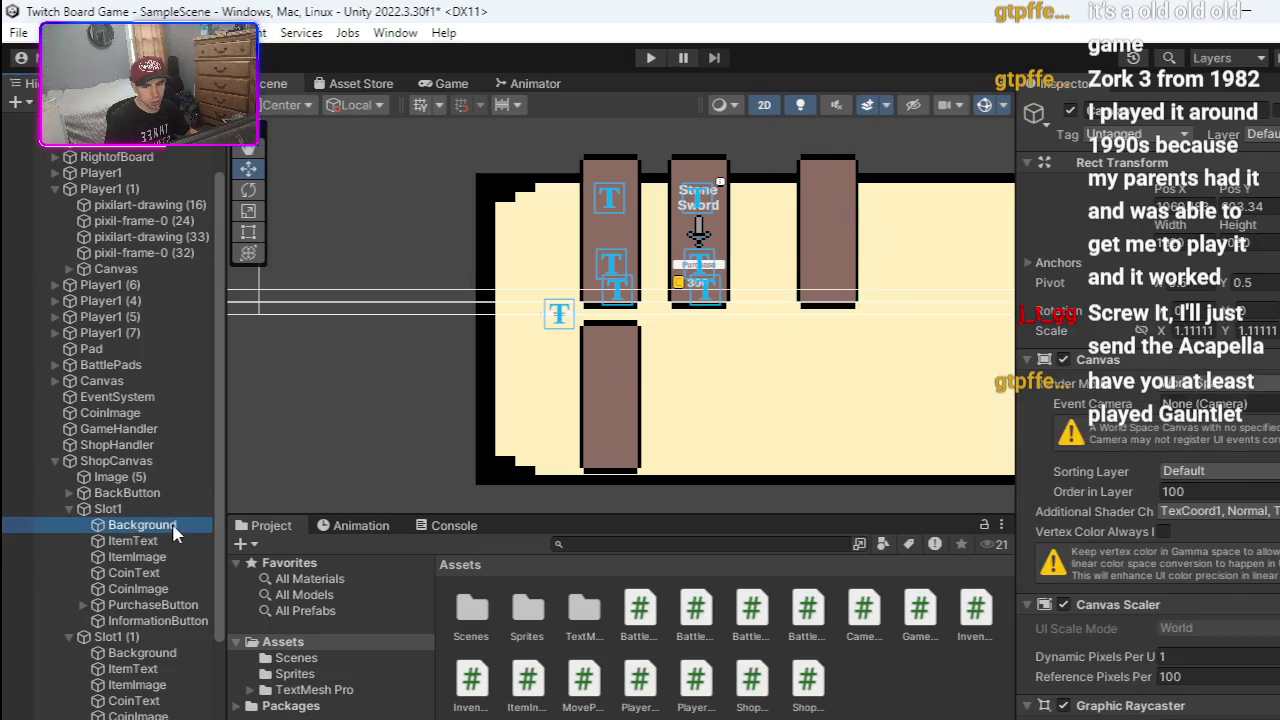
right_click(137, 525)
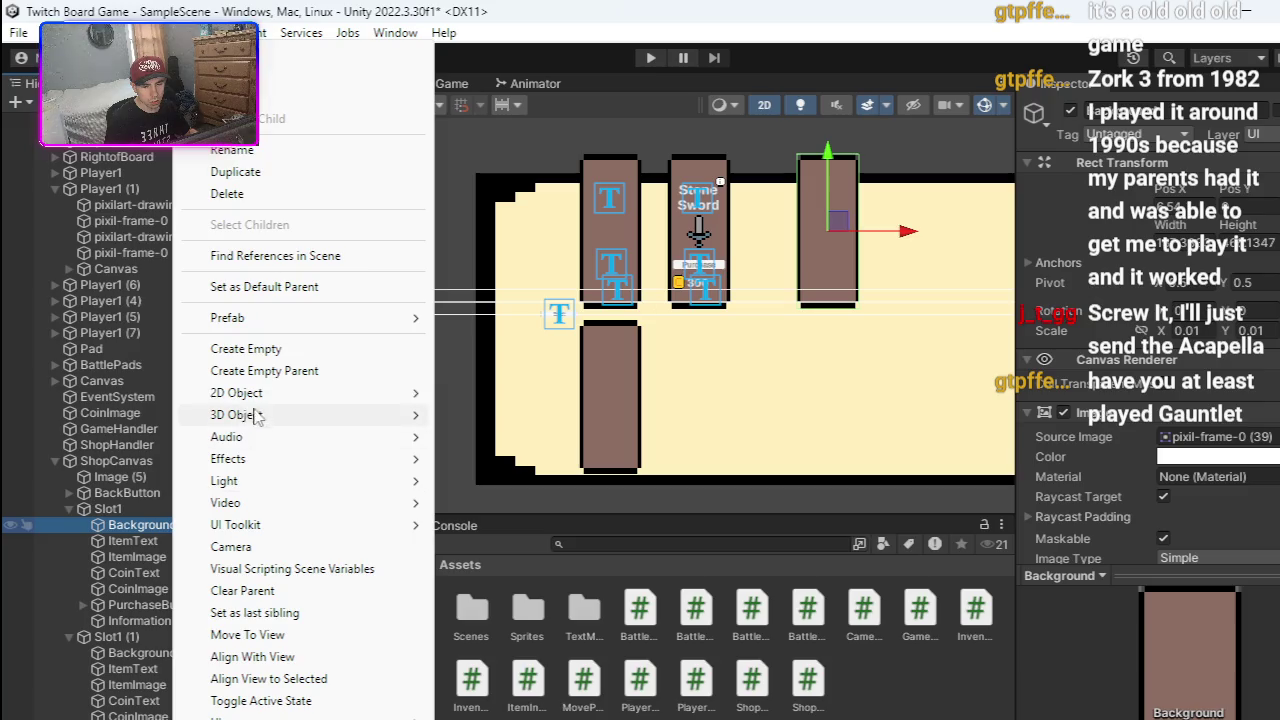
- Delete the moved and upper-left slot backgrounds, then undo to restore Slot1's Background
left_click(232, 195)
left_click(616, 245)
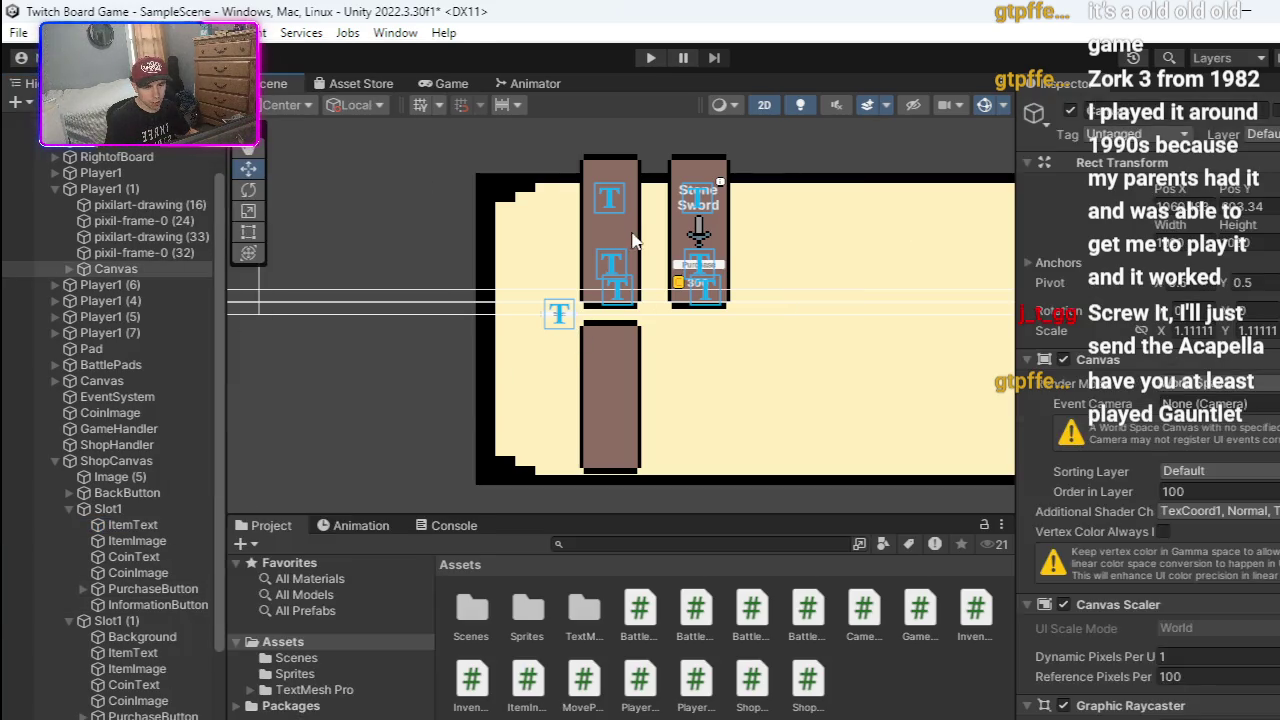
left_click(620, 245)
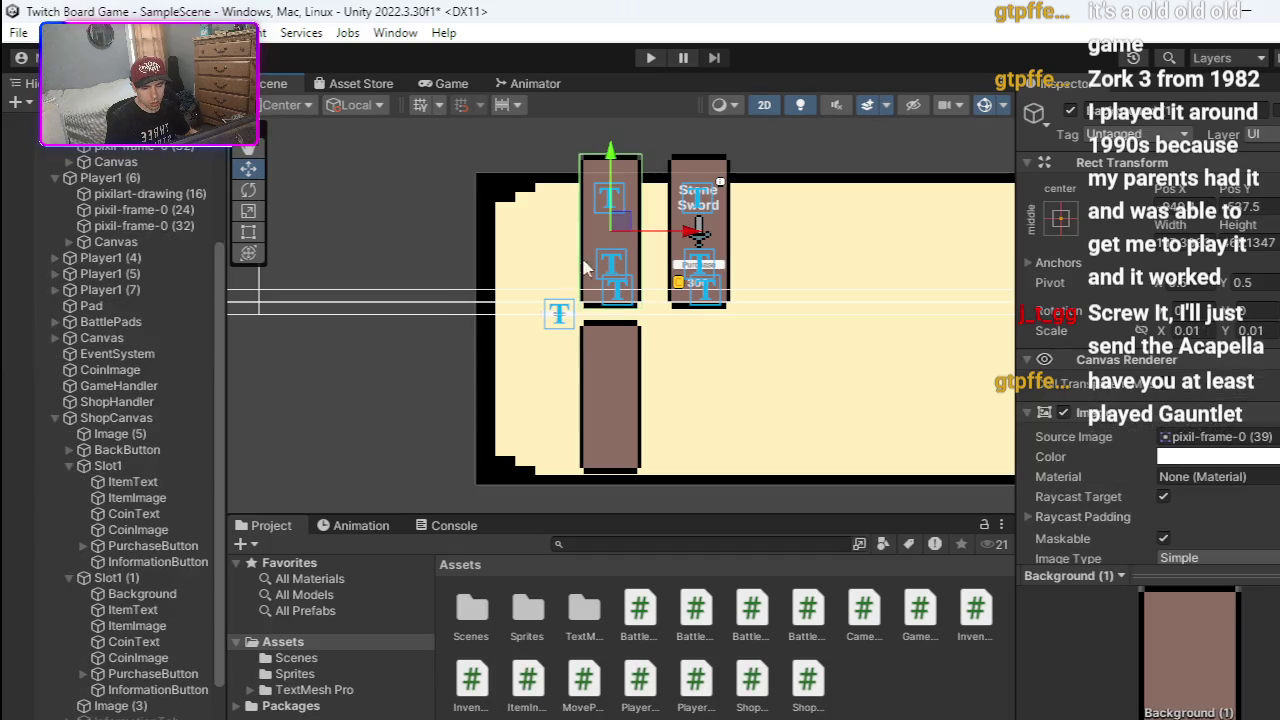
right_click(144, 594)
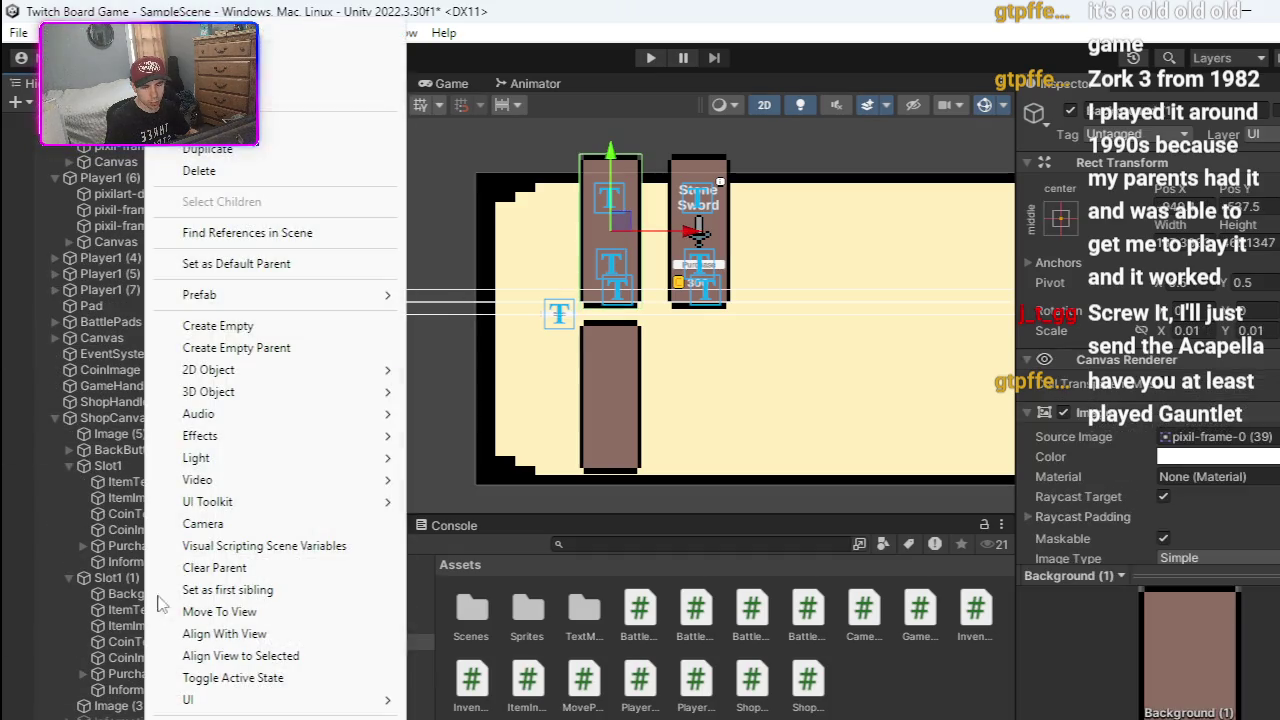
left_click(265, 172)
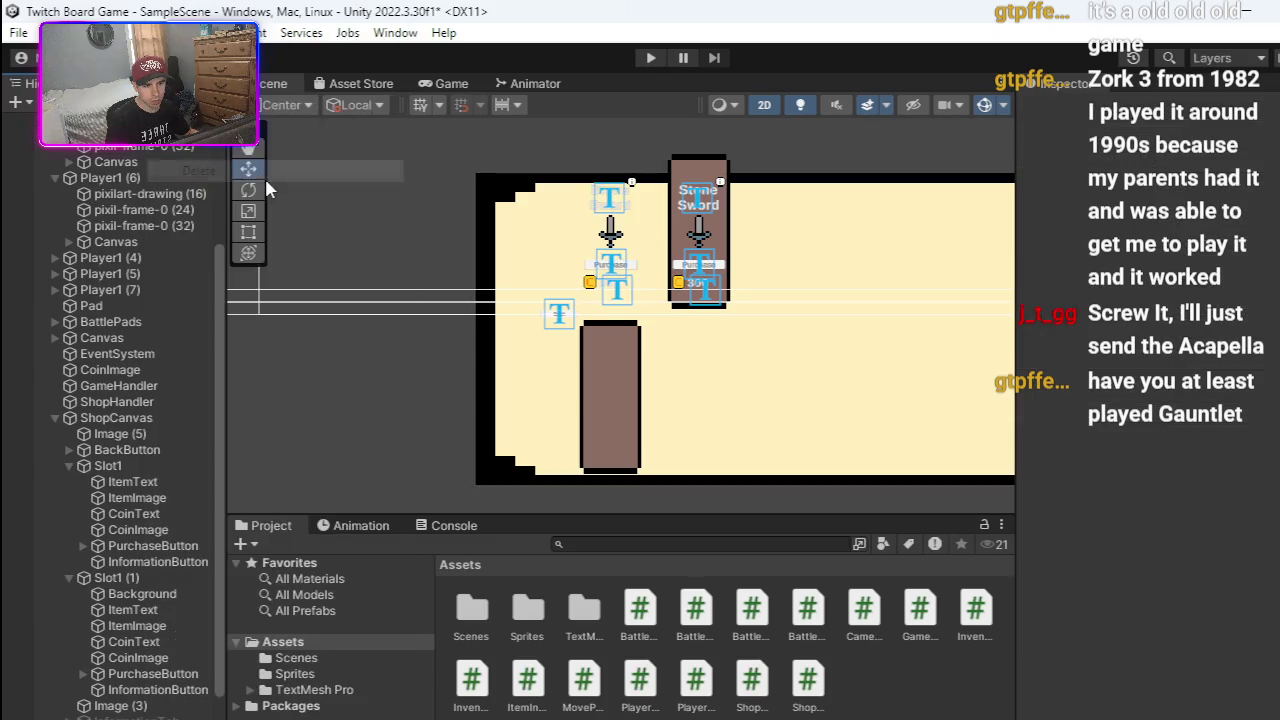
left_click(271, 357)
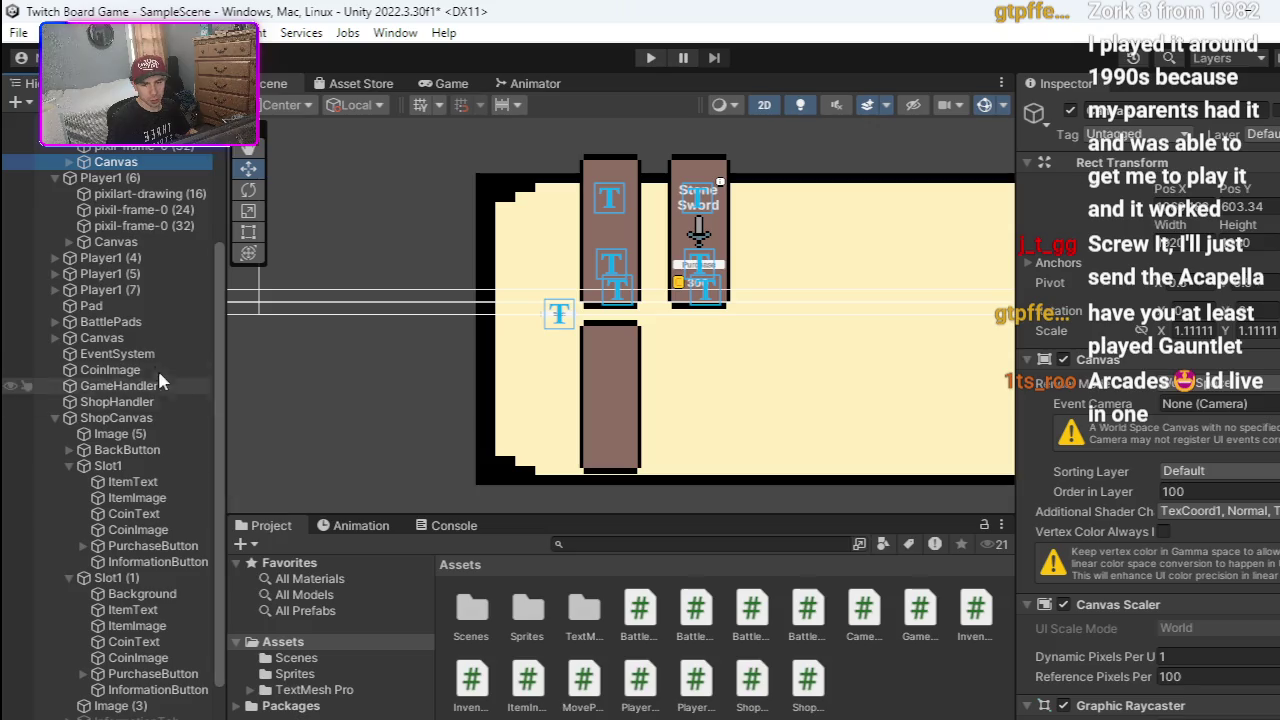
left_click(70, 470)
key("ctrl+z")
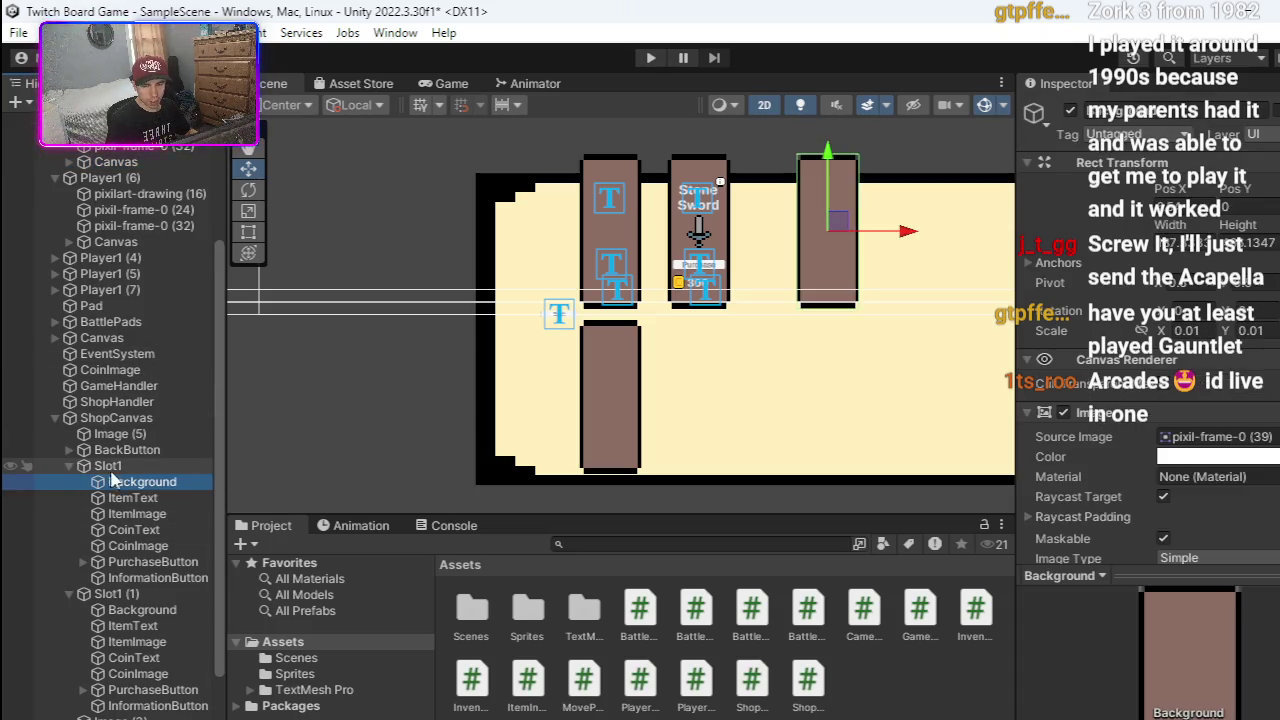
- Delete the duplicate Background (1) panel from the Hierarchy
scroll(114, 474, "down", 2)
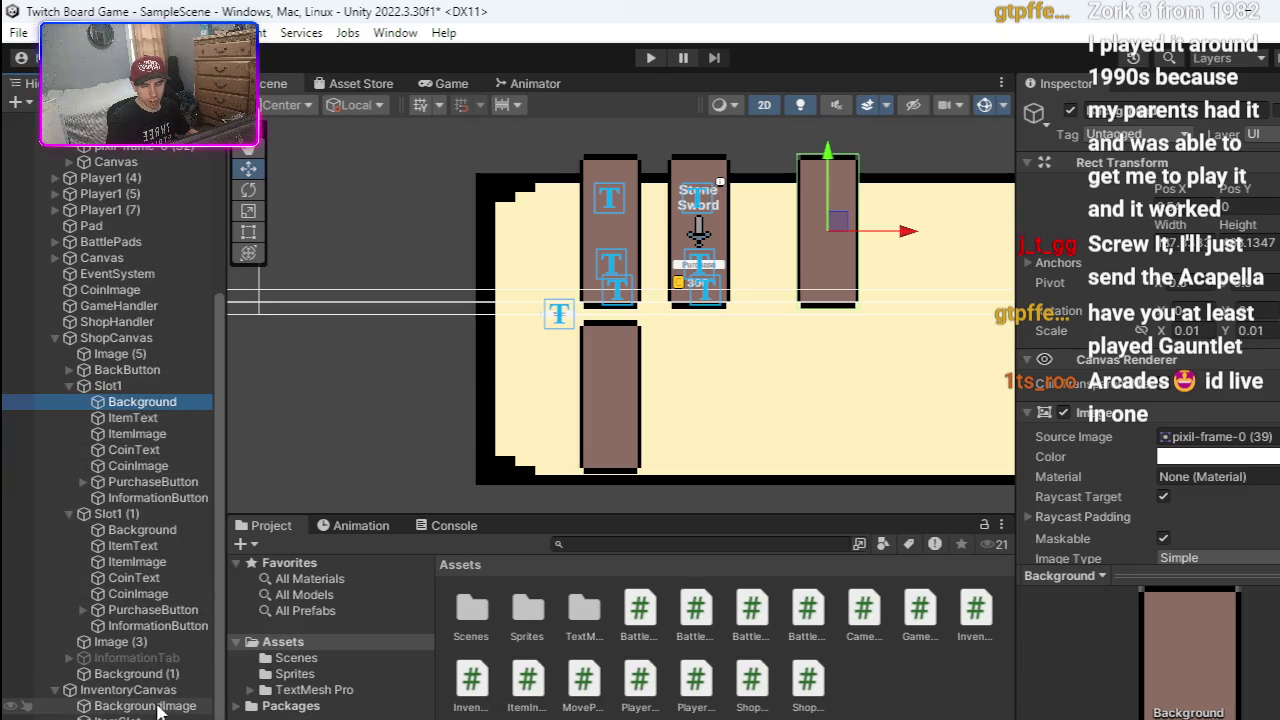
right_click(160, 674)
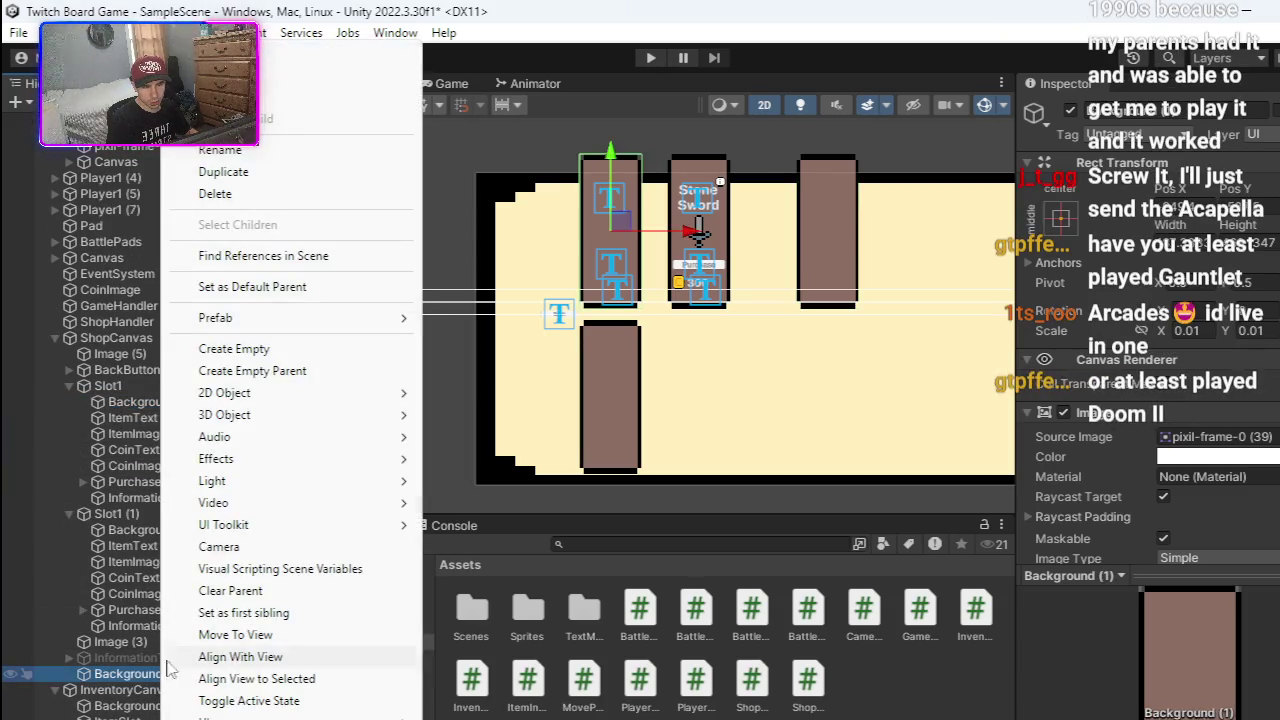
left_click(245, 195)
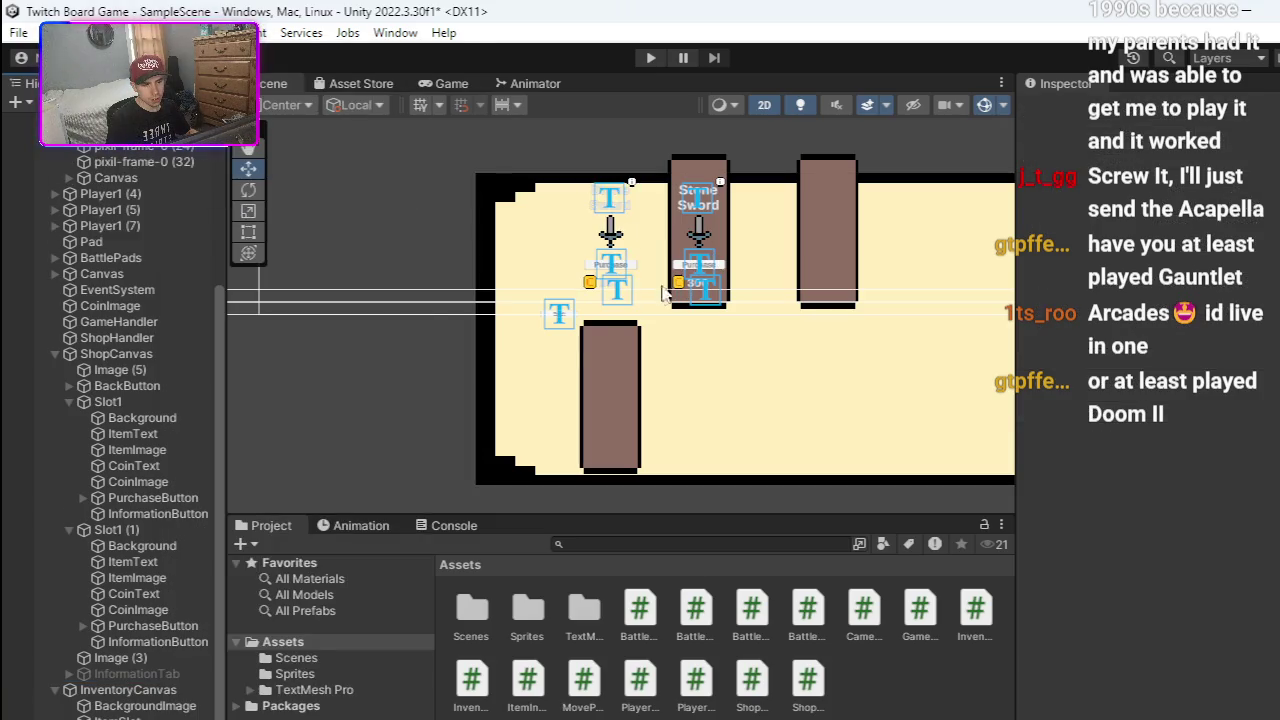
left_click(152, 418)
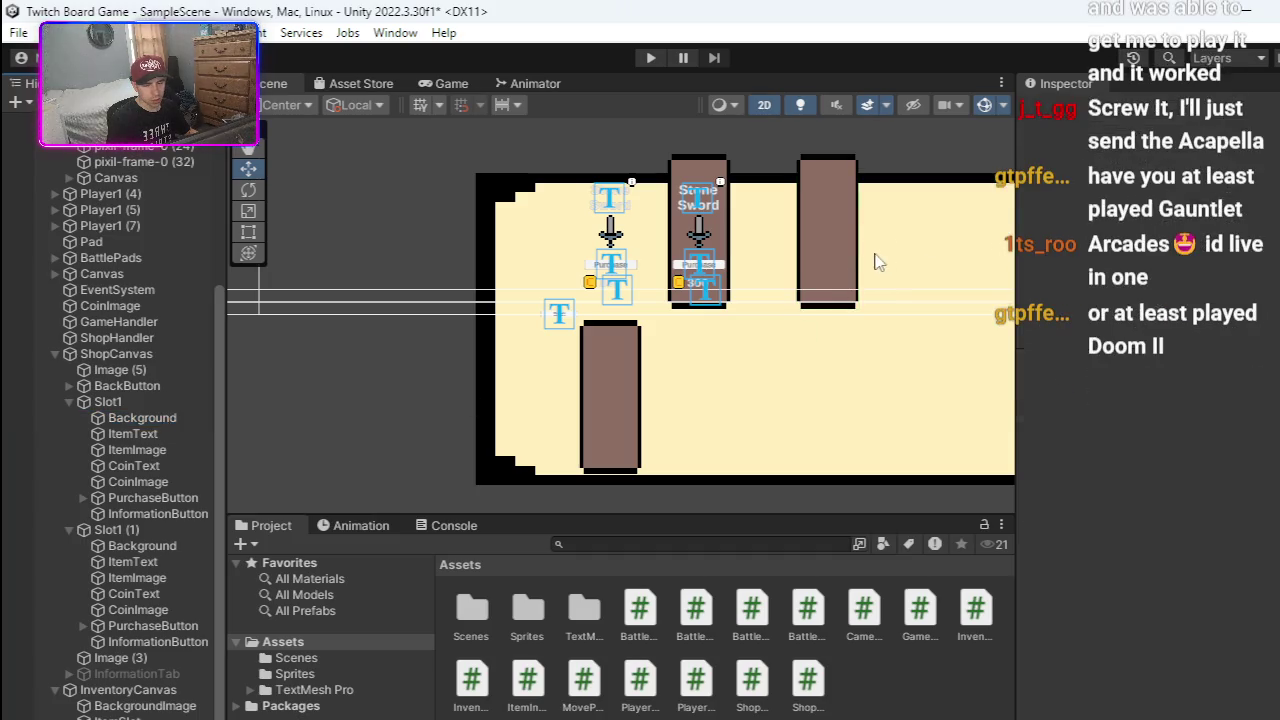
key("ctrl+z")
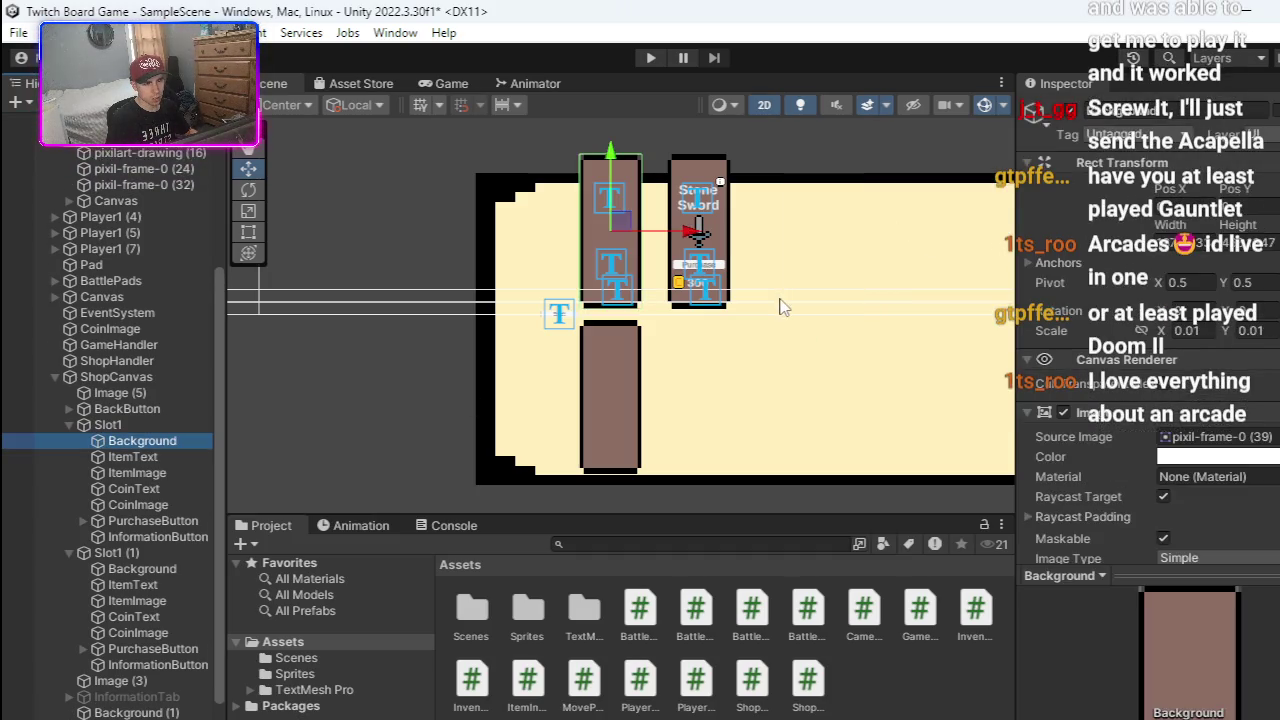
scroll(90, 597, "down", 1)
left_click(137, 674)
right_click(137, 674)
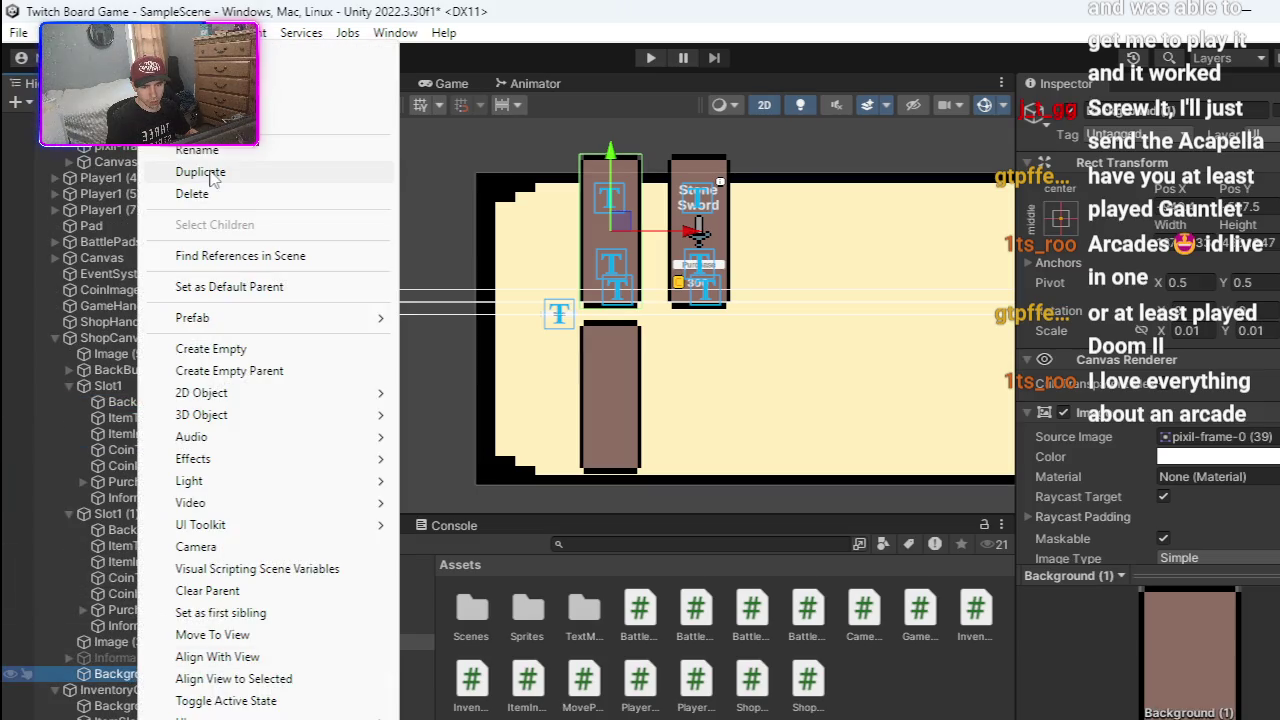
left_click(213, 195)
- Pan the Scene view to centre the canvas with the small brown square
left_click_drag(845, 347, 566, 349)
scroll(400, 330, "up", 5)
left_click_drag(877, 324, 563, 330)
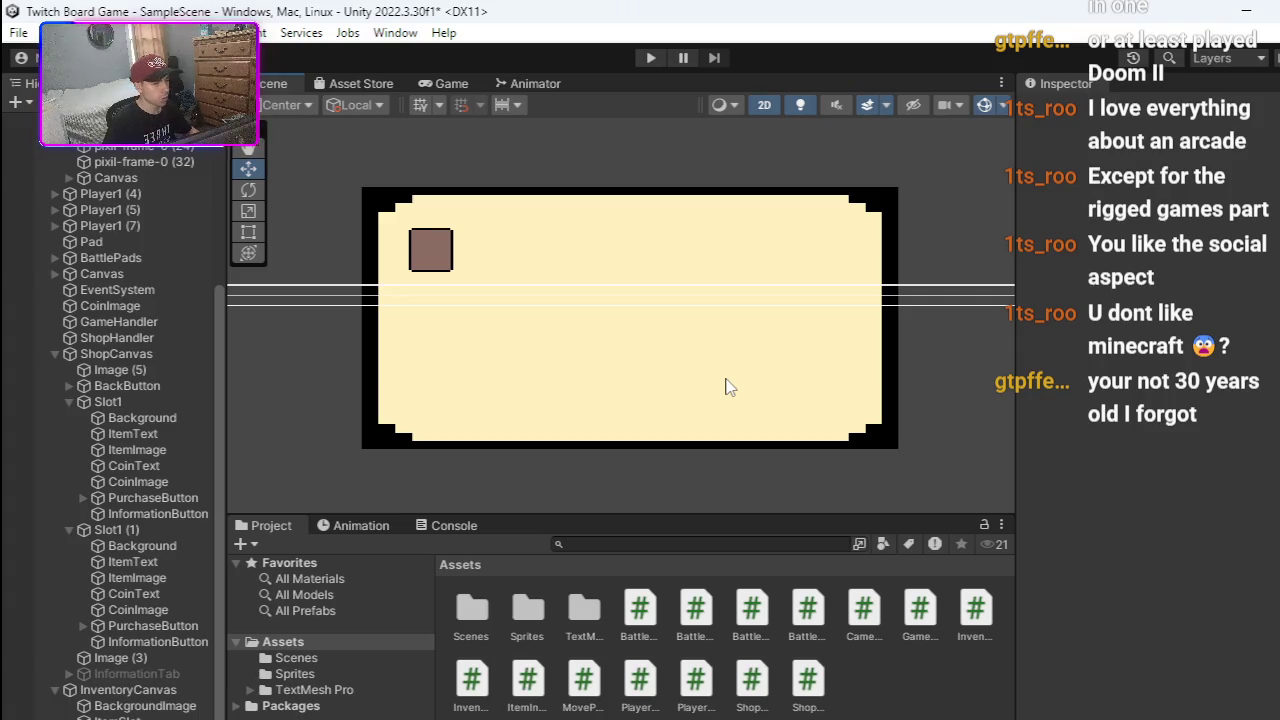
scroll(729, 388, "up", 2)
scroll(883, 391, "down", 4)
scroll(677, 371, "up", 3)
scroll(880, 345, "down", 4)
key("f")
scroll(800, 318, "down", 1)
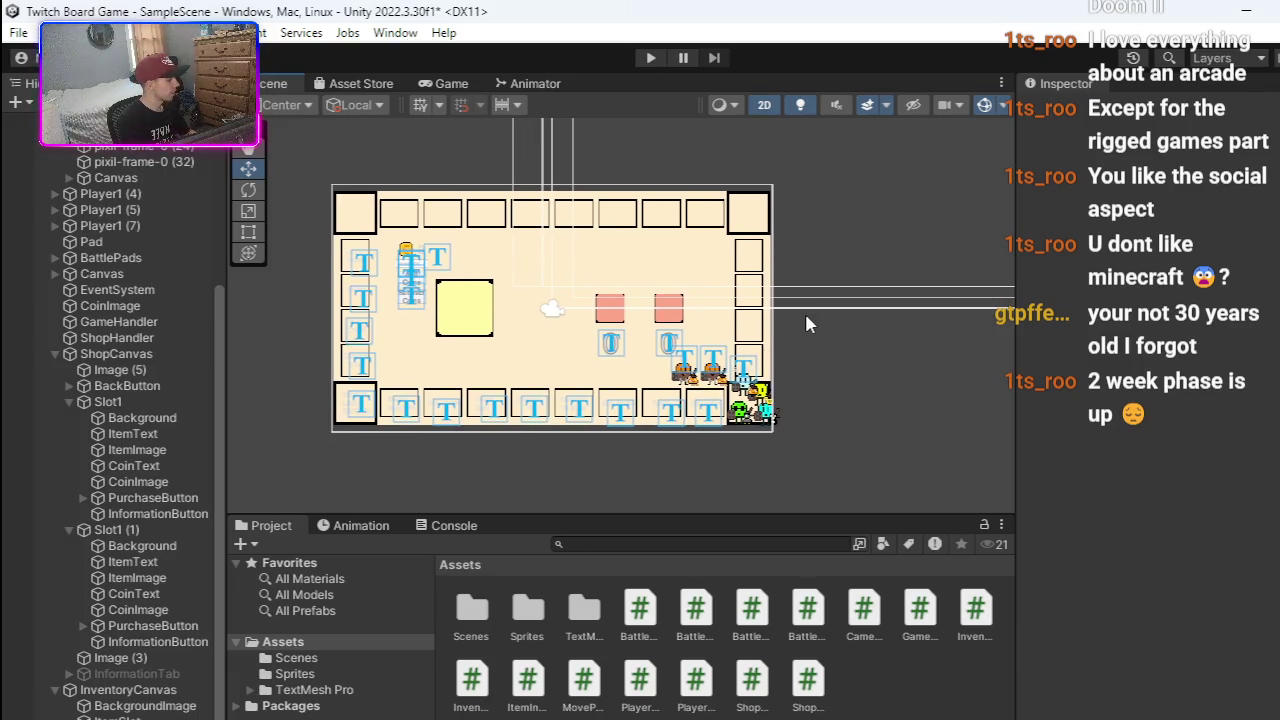
scroll(800, 315, "up", 5)
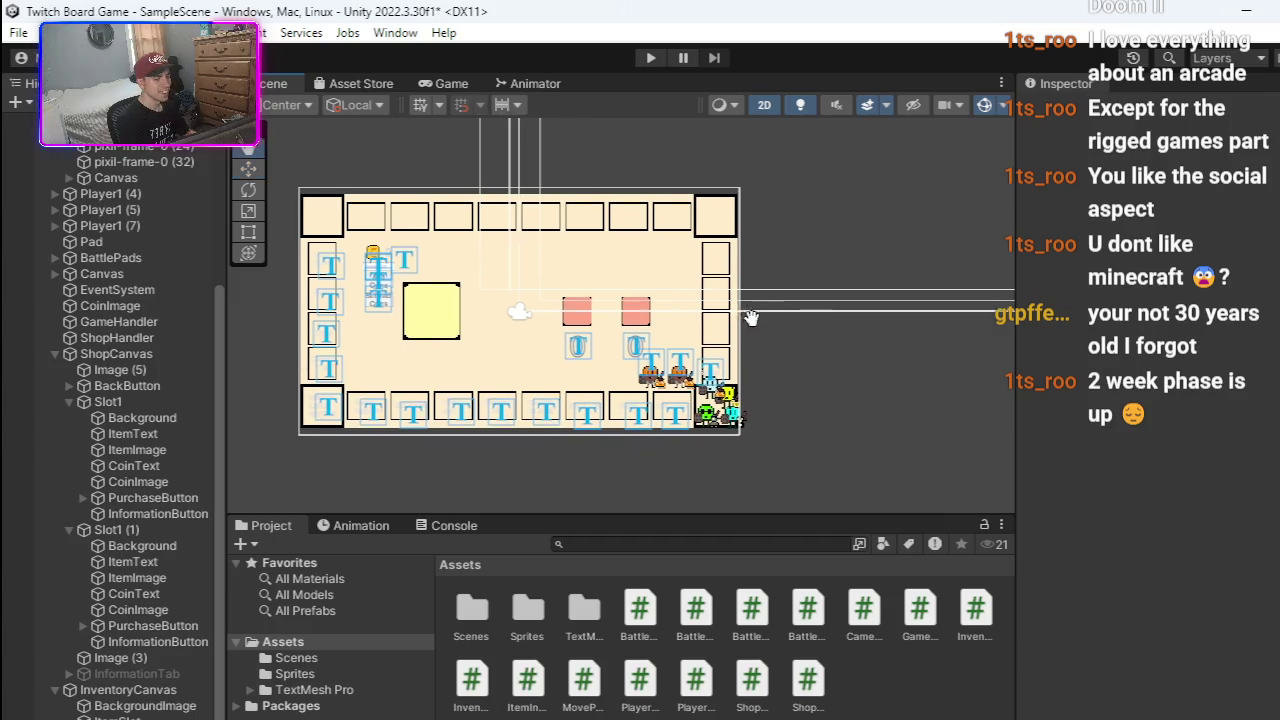
scroll(731, 338, "down", 4)
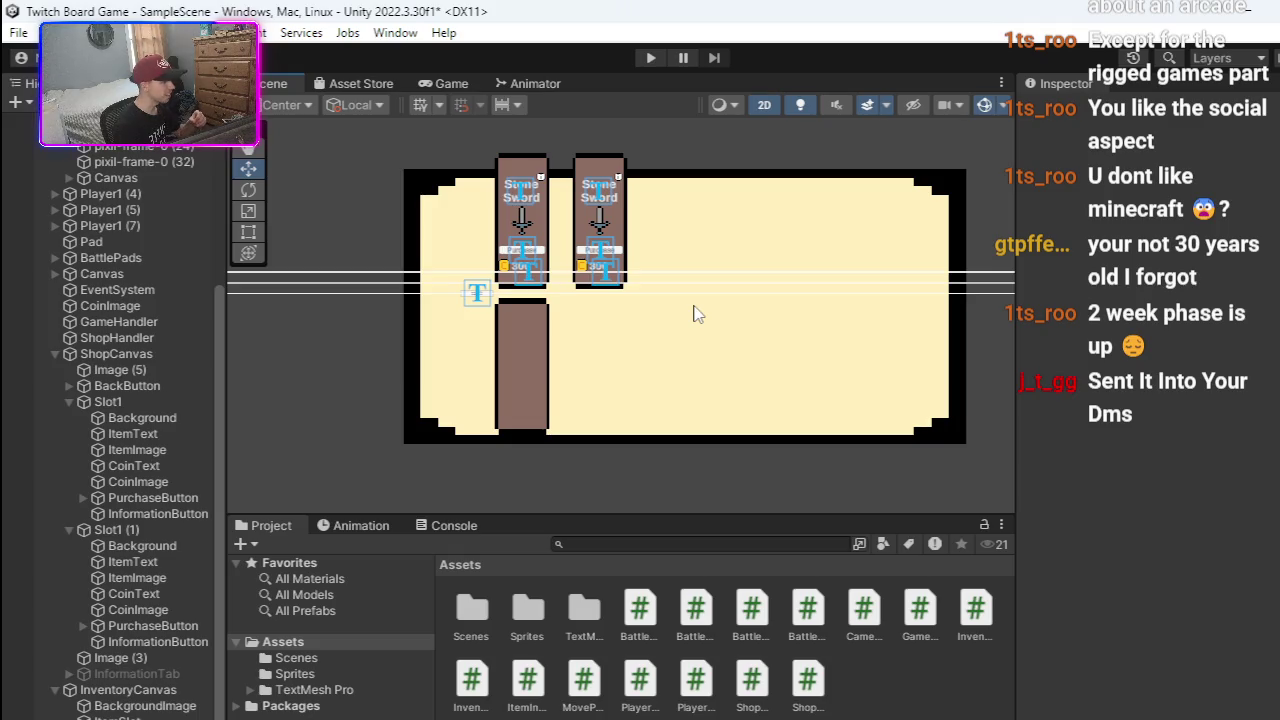
mouse_move(697, 314)
left_mouse_down()
mouse_move(680, 300)
mouse_move(460, 290)
mouse_move(790, 315)
mouse_move(631, 311)
left_mouse_up()
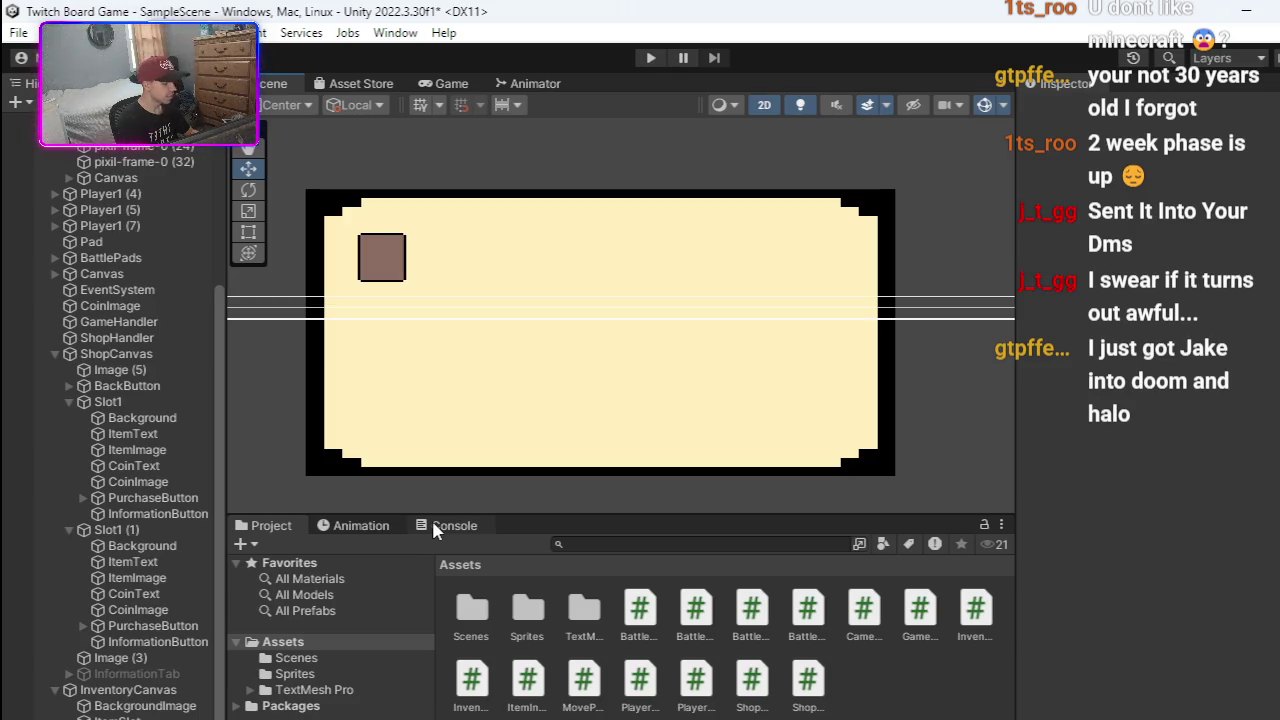
mouse_move(520, 449)
left_mouse_down()
mouse_move(528, 457)
mouse_move(520, 442)
left_mouse_up()
key("w")
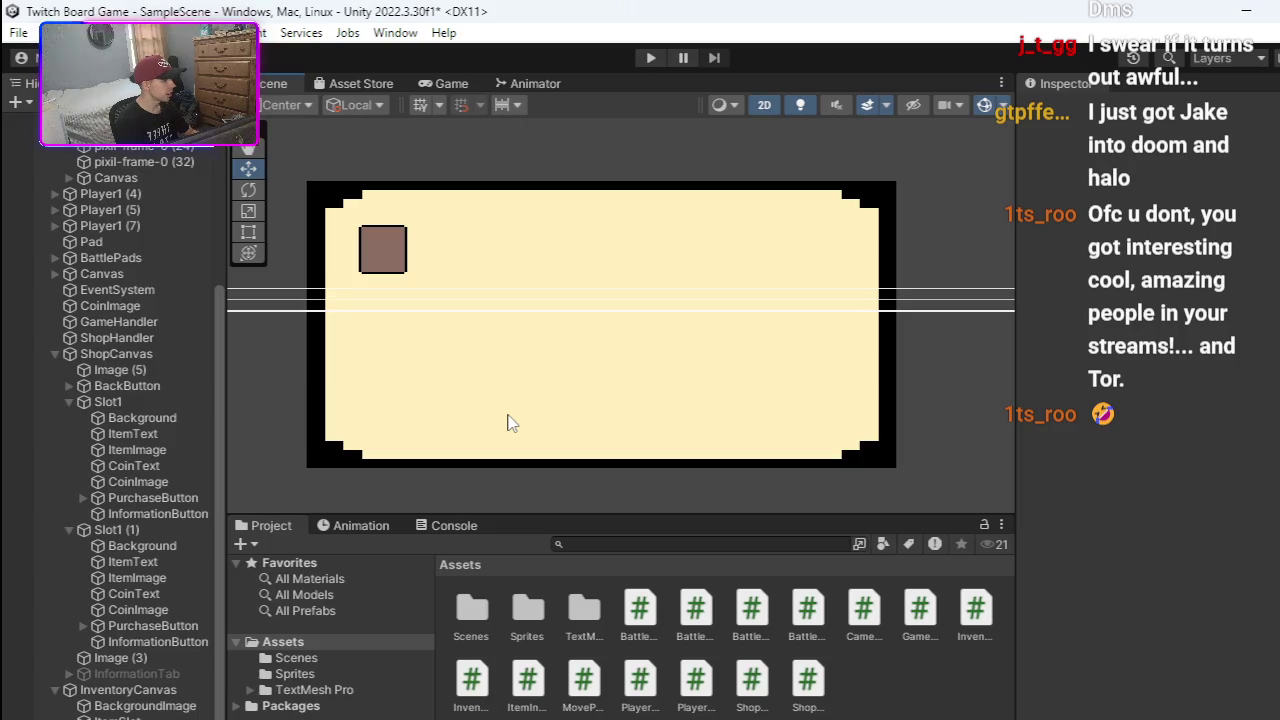
mouse_move(508, 422)
left_mouse_down()
mouse_move(666, 460)
mouse_move(569, 423)
left_mouse_up()
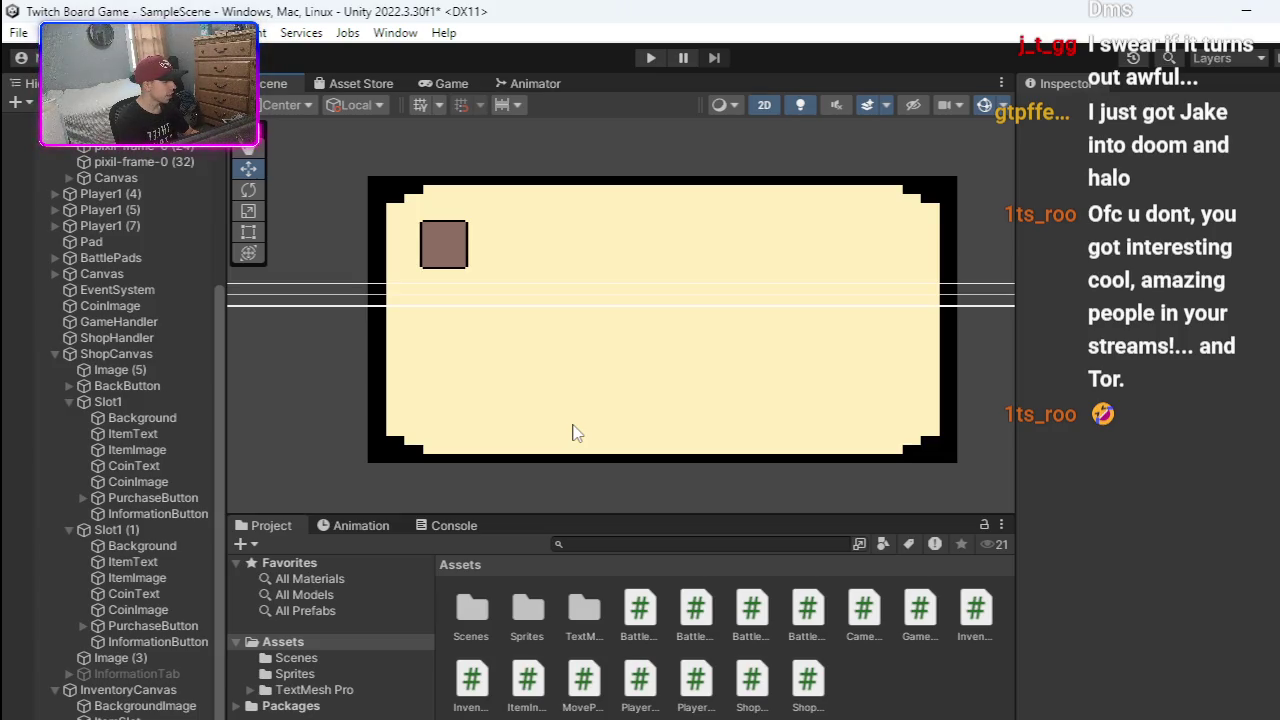
left_click_drag(573, 432, 513, 438)
left_click_drag(515, 437, 521, 438)
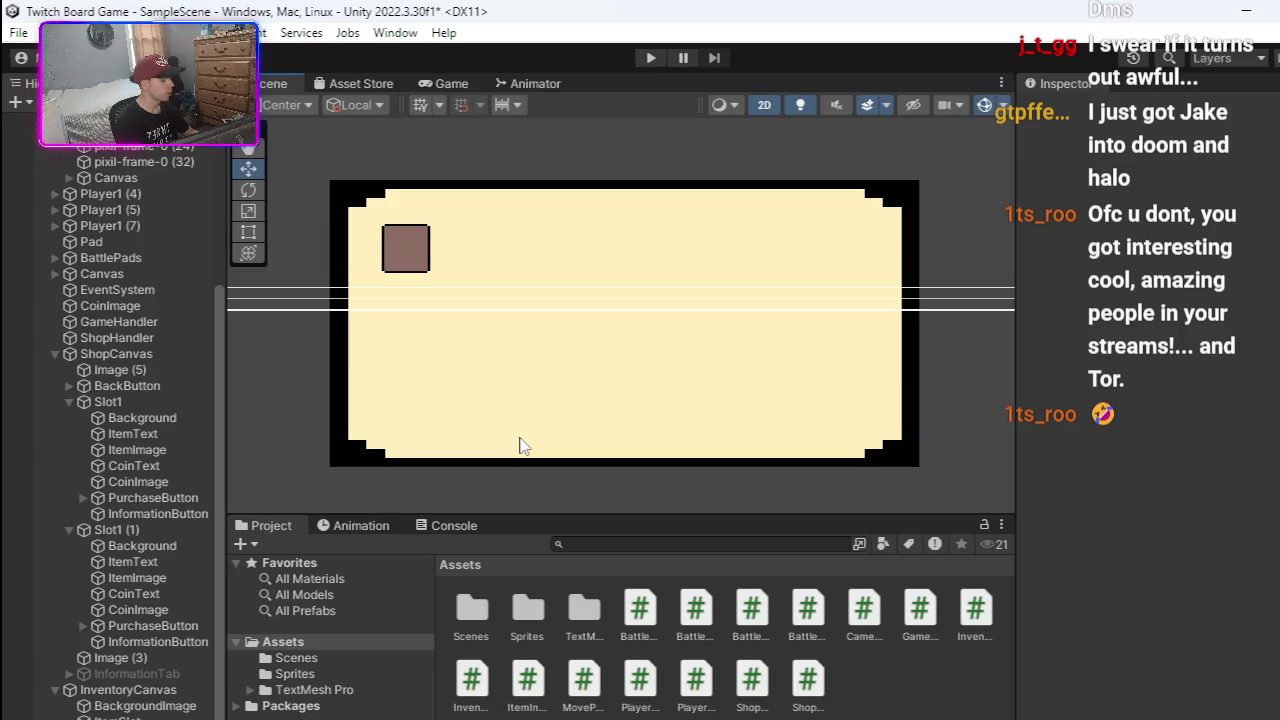
left_click_drag(594, 434, 588, 436)
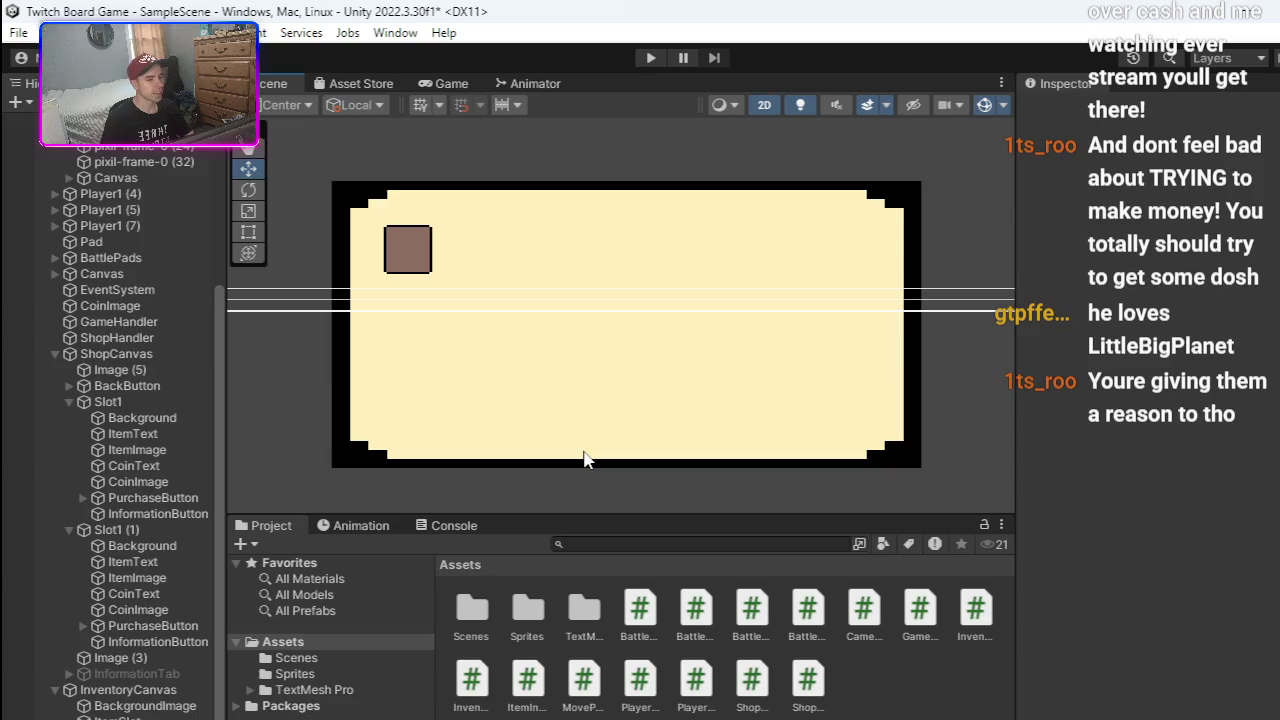
- Pan and zoom the Scene view across the board to frame the cream shop panel
key("Left")
key("Left")
key("Left")
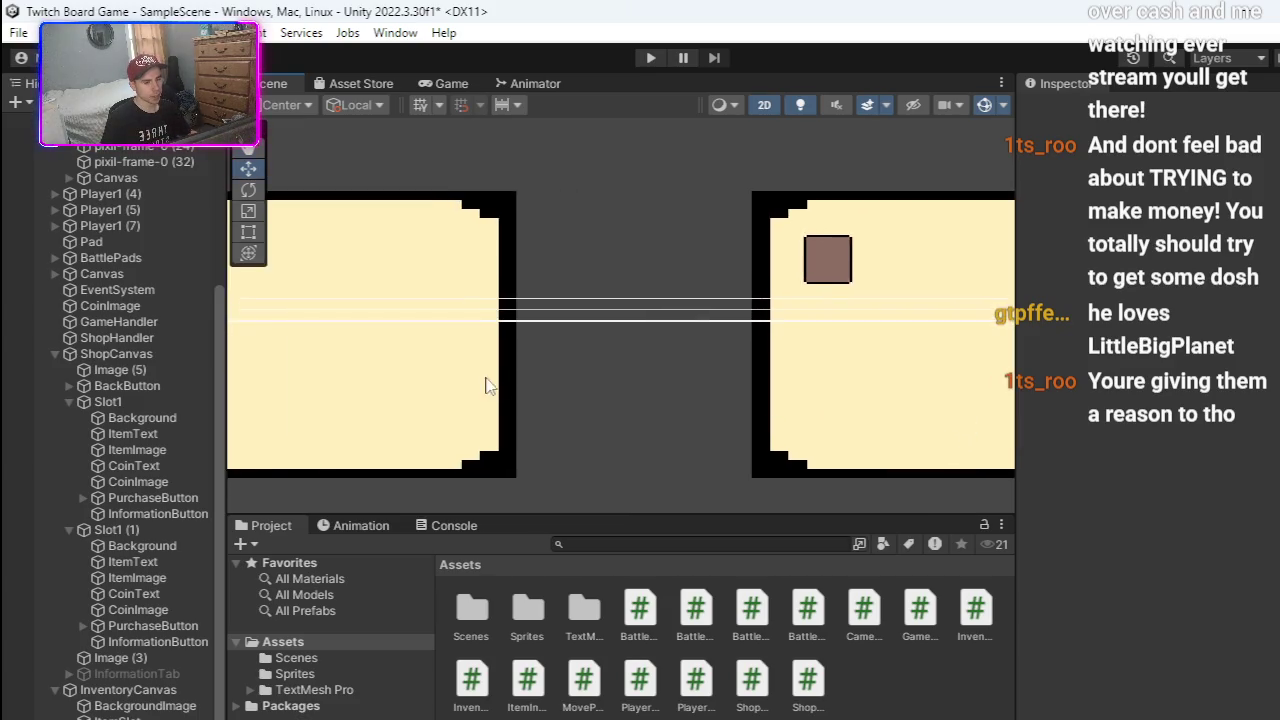
key("Left")
key("Left")
key("Left")
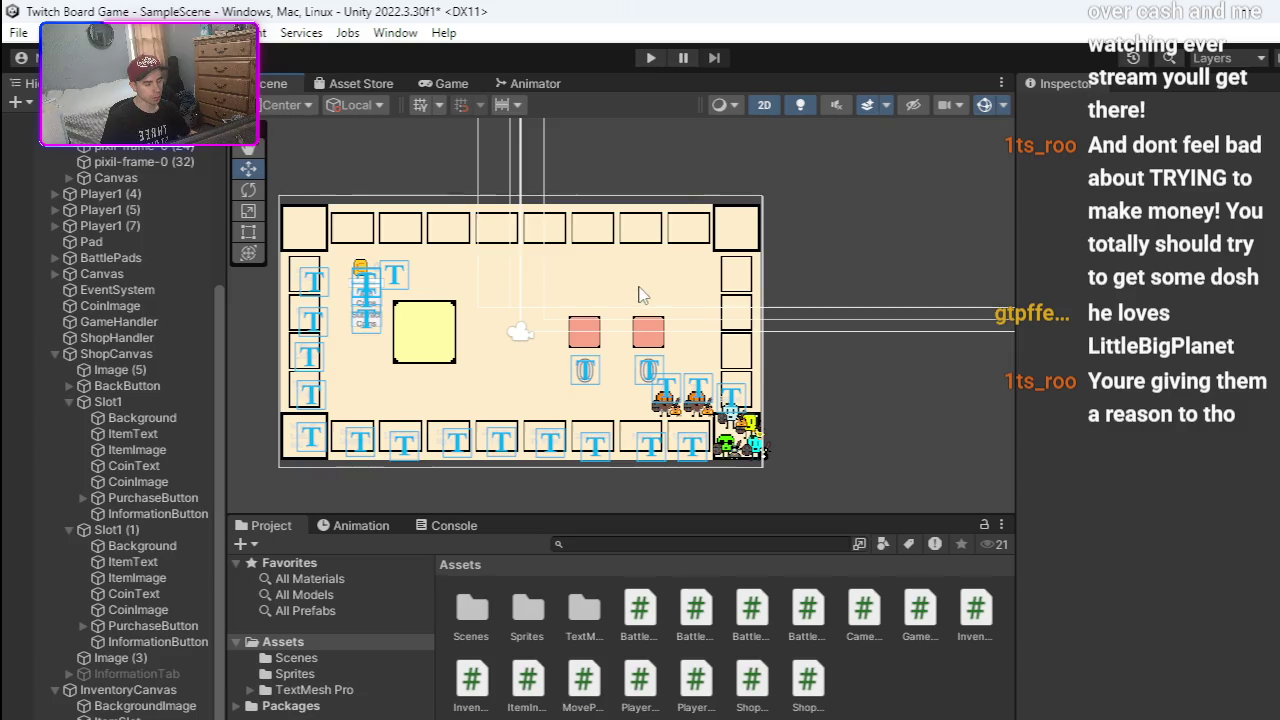
key("Left")
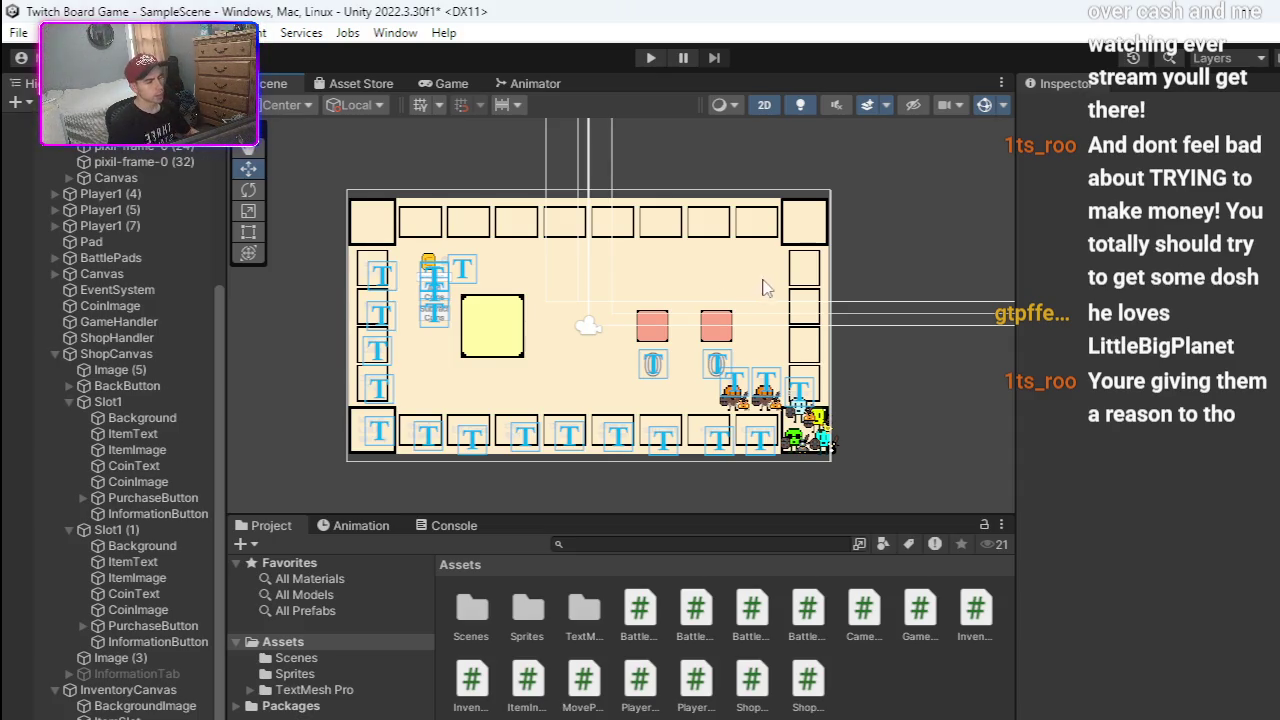
mouse_move(970, 293)
left_mouse_down()
mouse_move(329, 251)
mouse_move(729, 294)
left_mouse_up()
scroll(723, 277, "up", 5)
left_click_drag(850, 275, 230, 285)
scroll(651, 297, "up", 4)
scroll(618, 216, "down", 1)
mouse_move(614, 214)
left_mouse_down()
mouse_move(626, 280)
mouse_move(614, 174)
left_mouse_up()
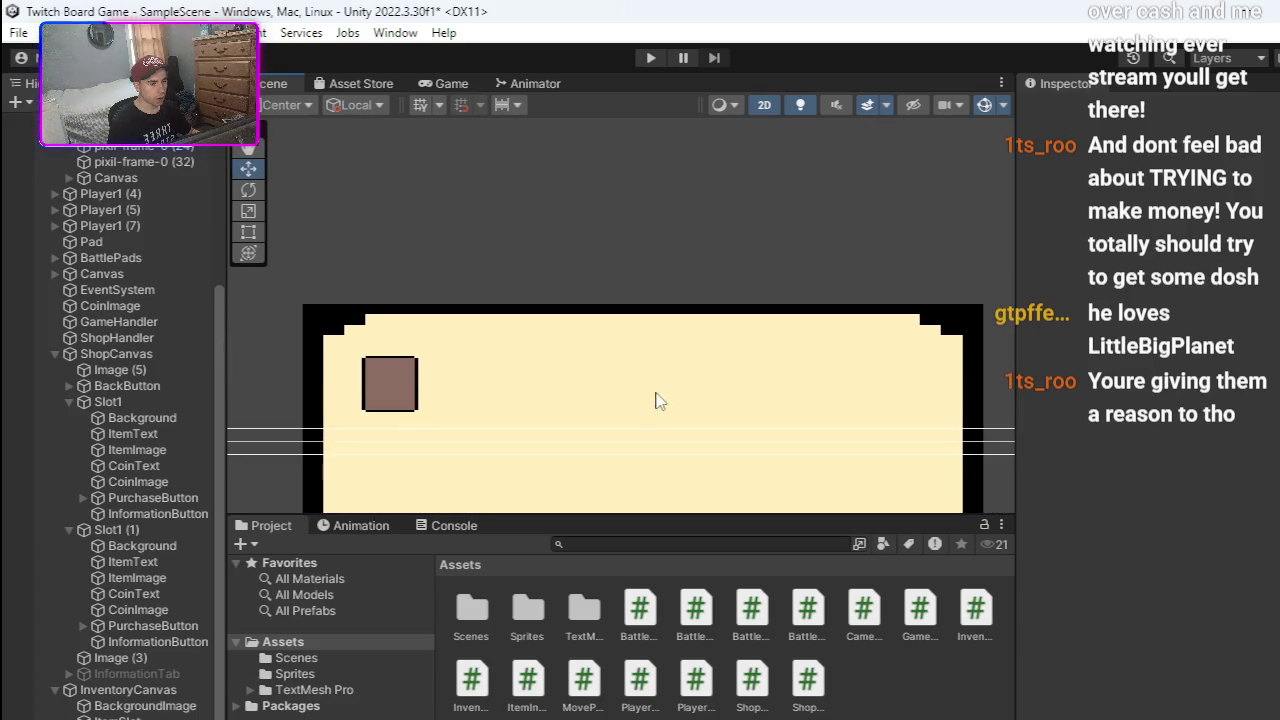
left_click_drag(654, 397, 654, 251)
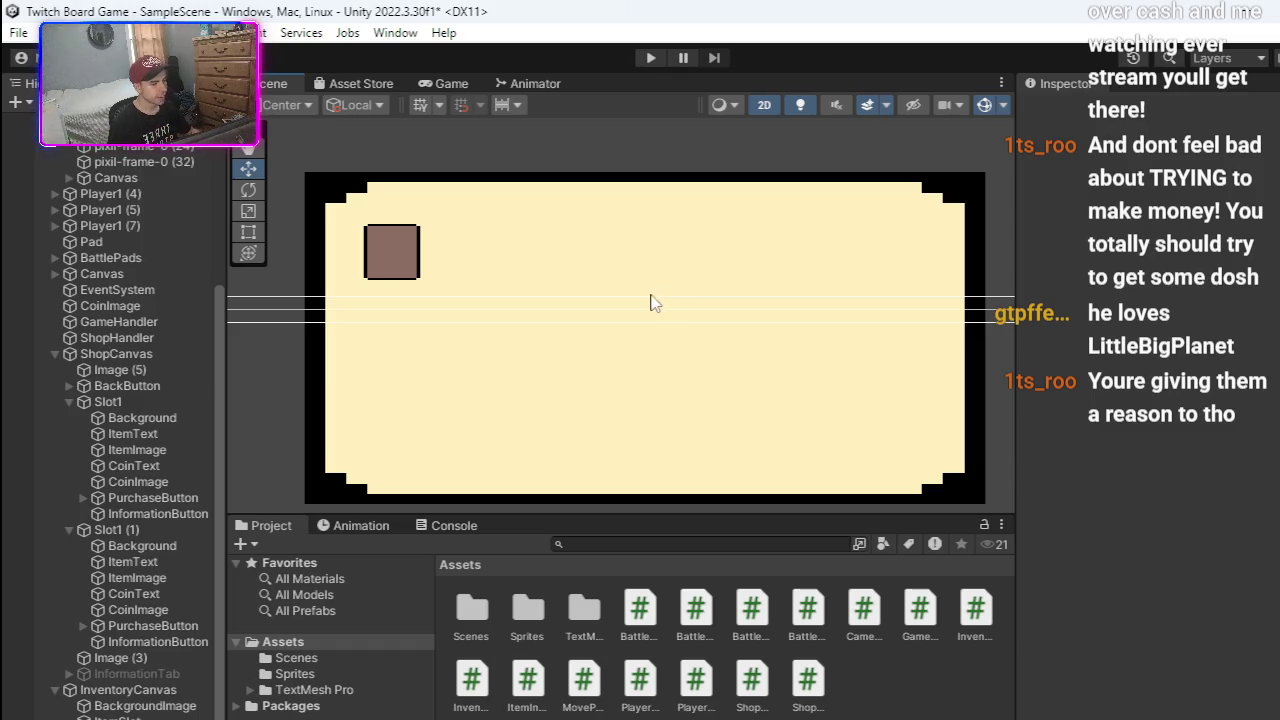
left_click_drag(745, 268, 745, 252)
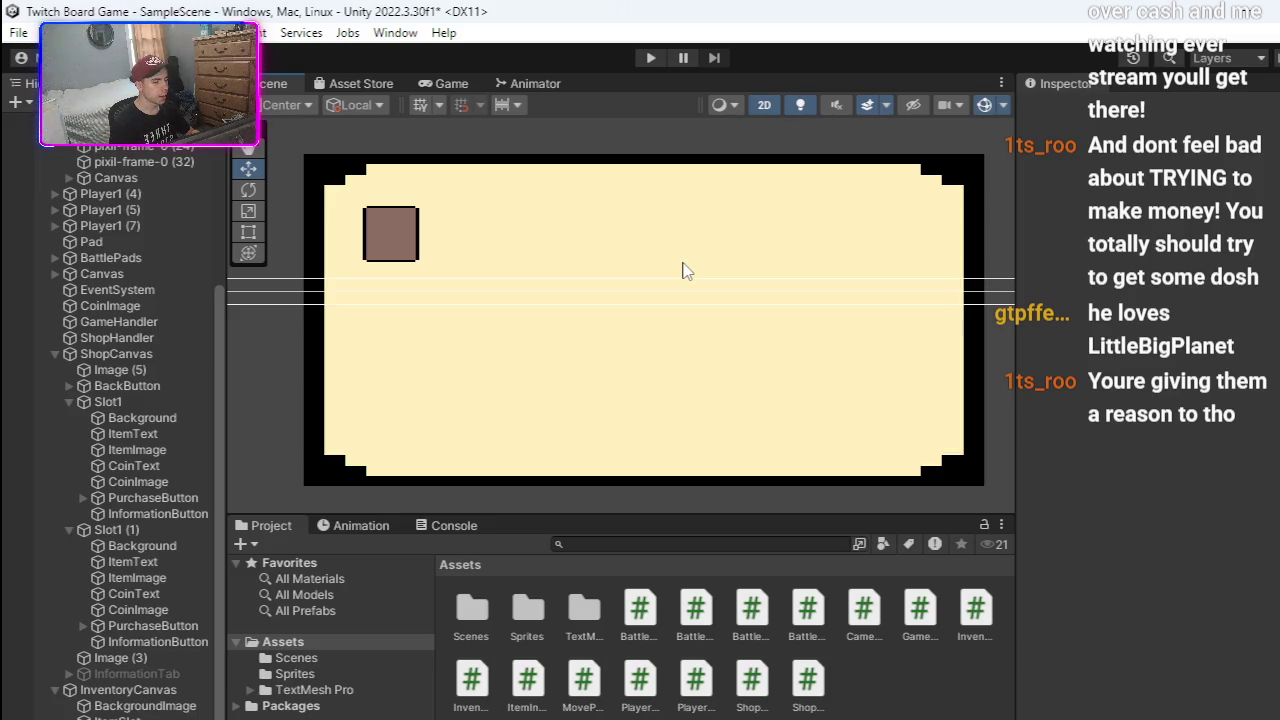
left_click_drag(686, 260, 680, 264)
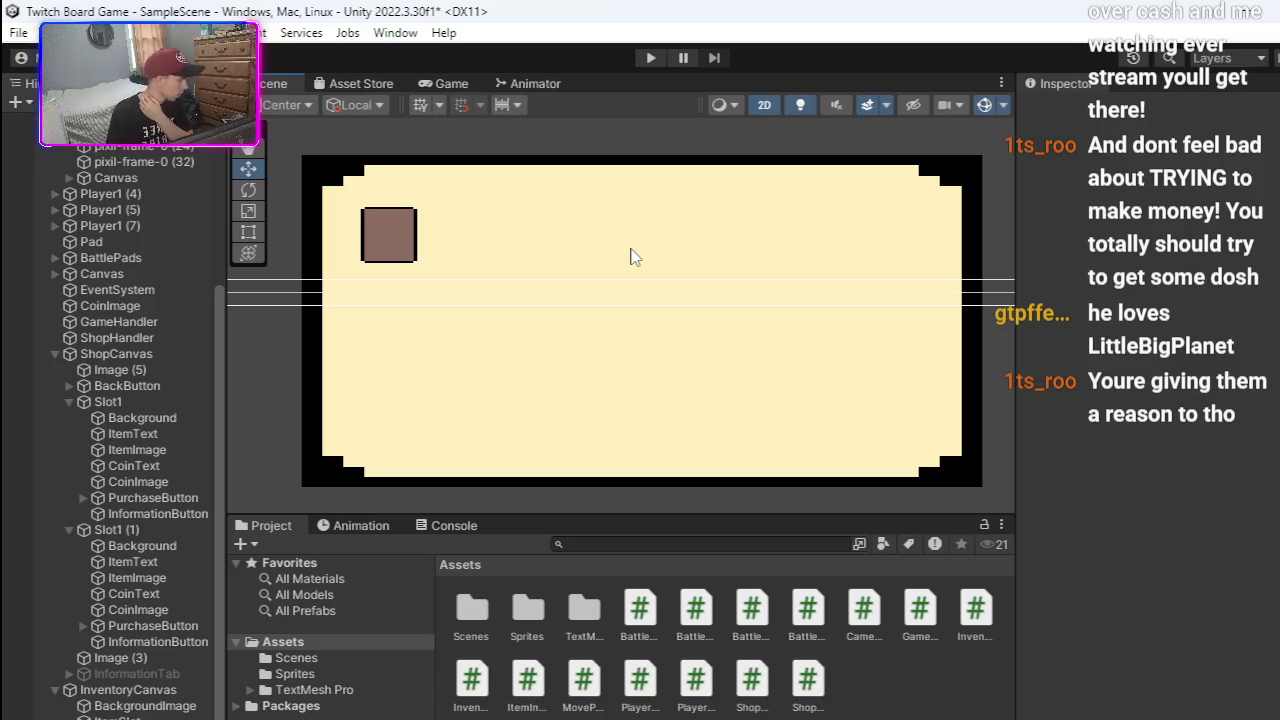
left_click_drag(397, 337, 409, 334)
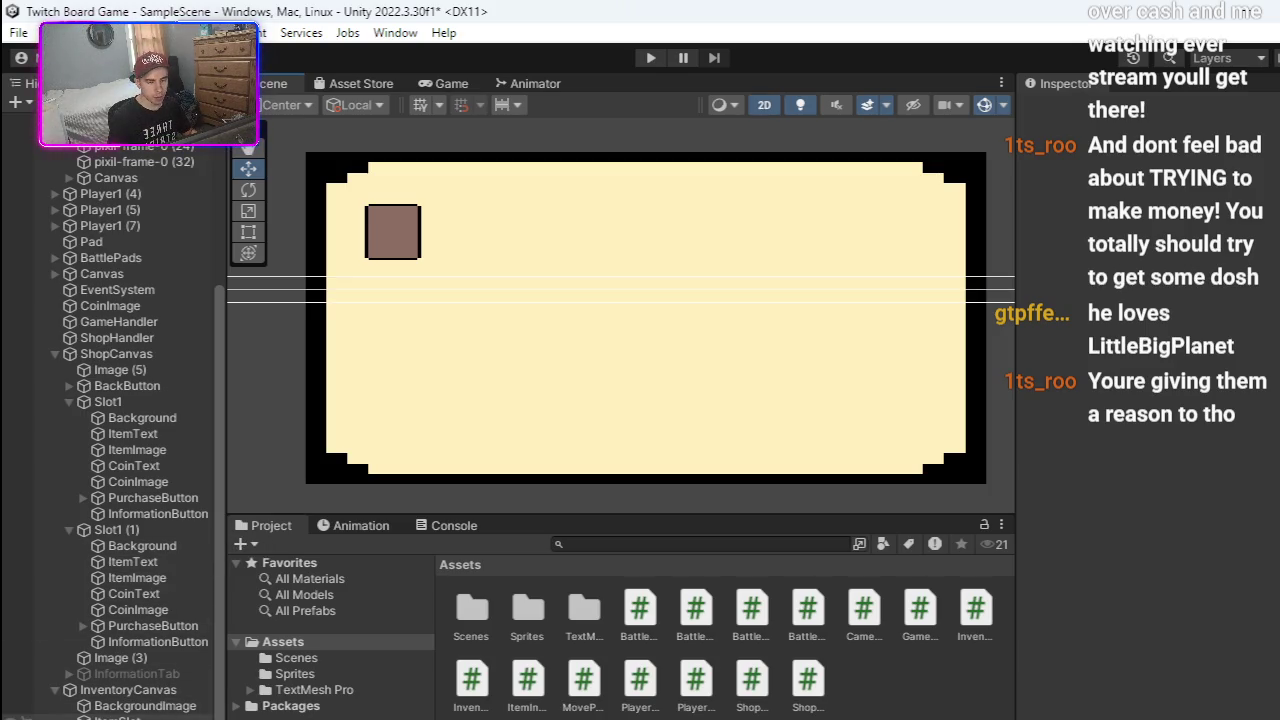
- Collapse ShopCanvas and InventoryCanvas, then open InventoryHandler's script from its Inspector Script field
left_click(120, 718)
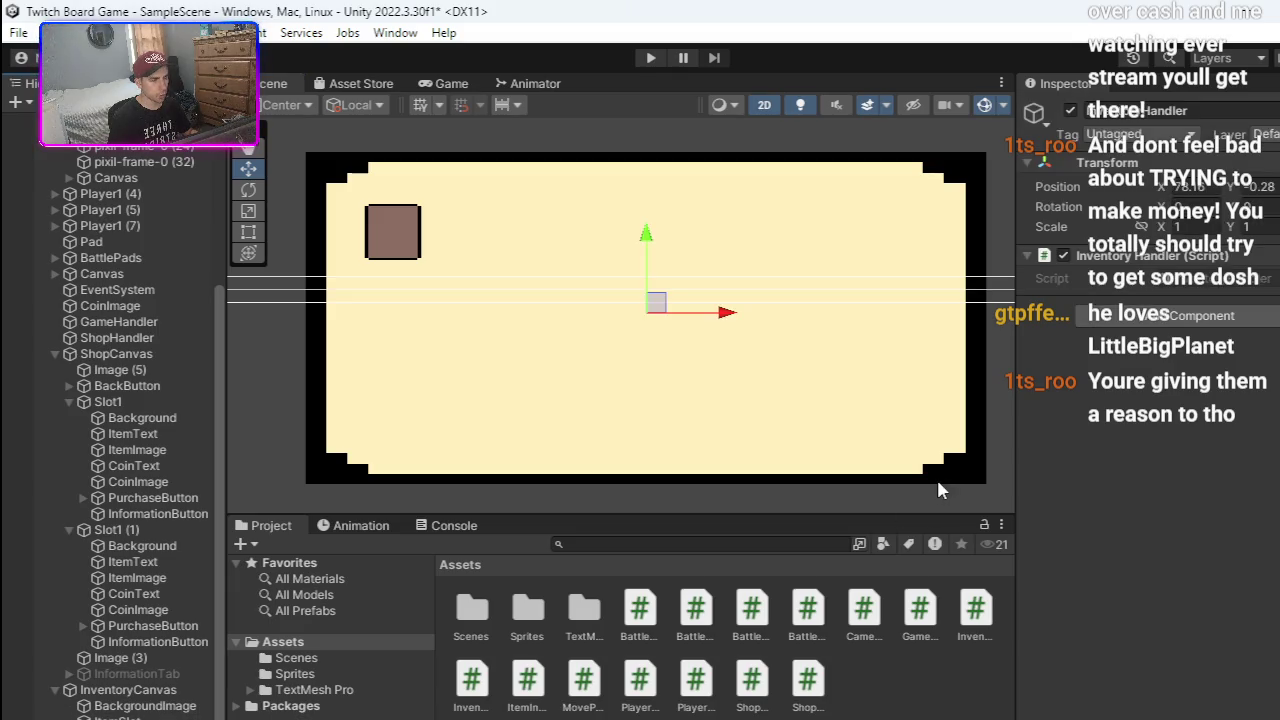
scroll(199, 495, "up", 5)
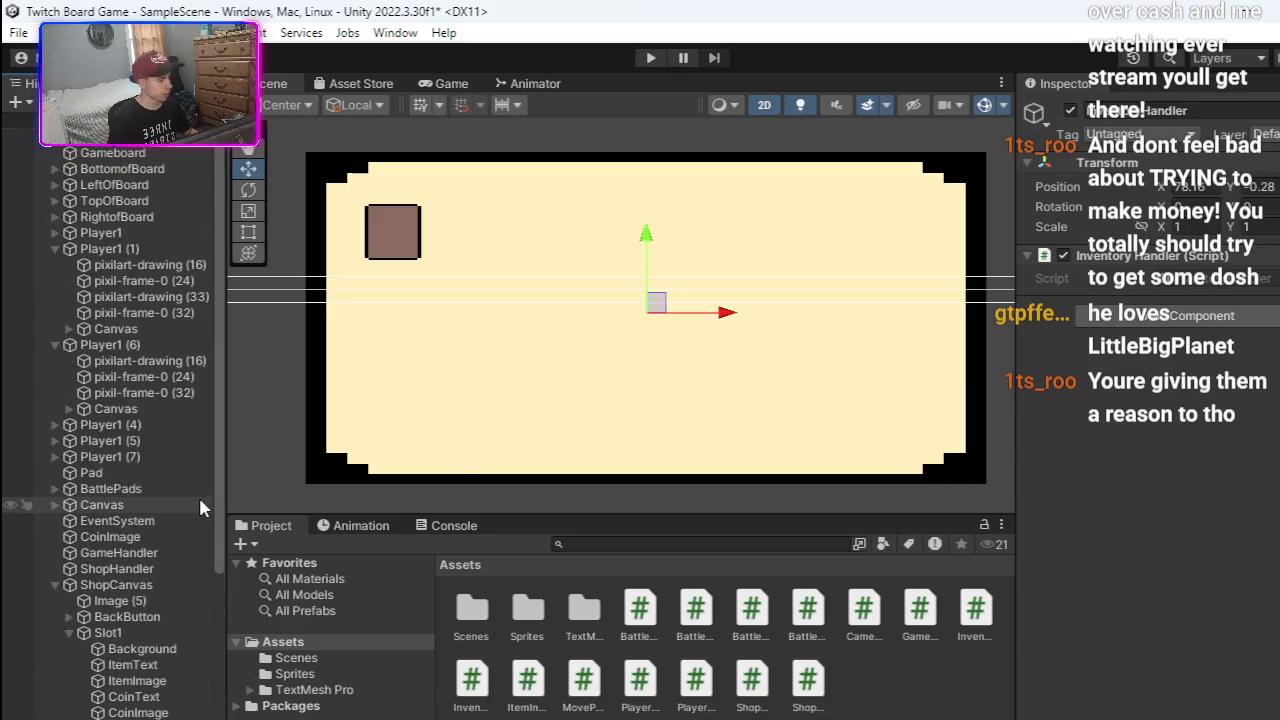
scroll(198, 495, "down", 5)
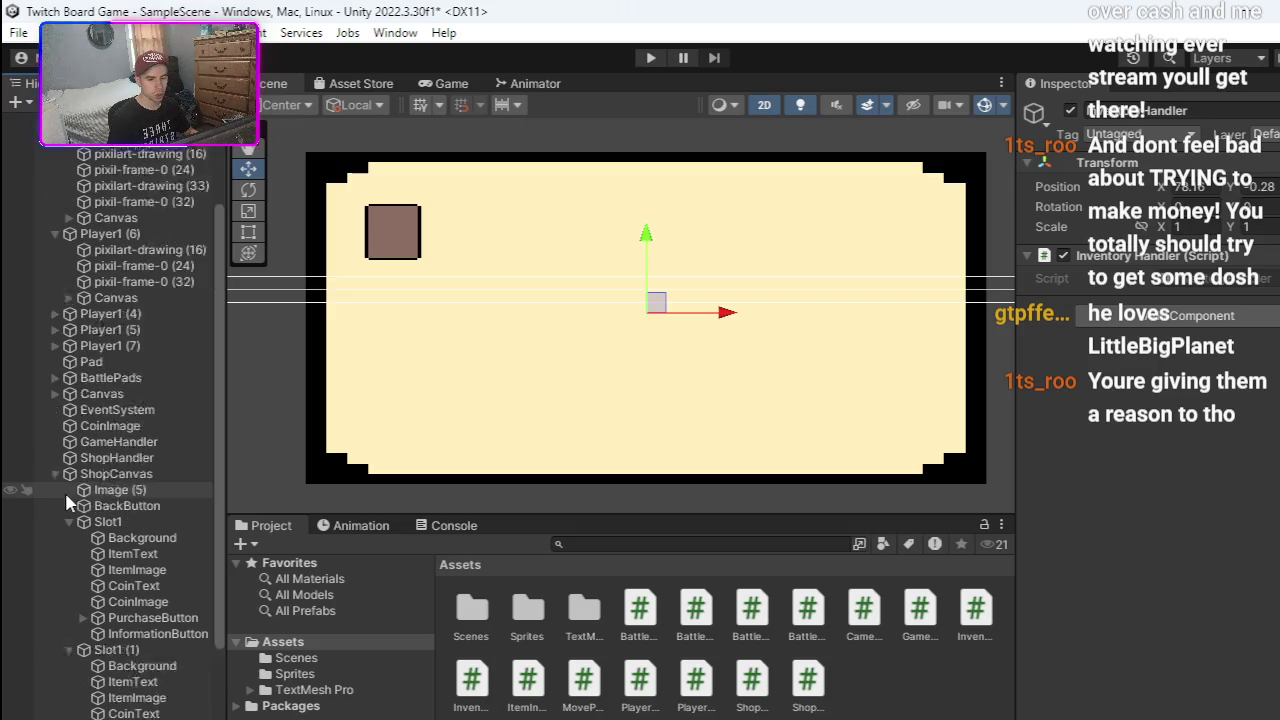
scroll(100, 490, "up", 5)
left_click(55, 585)
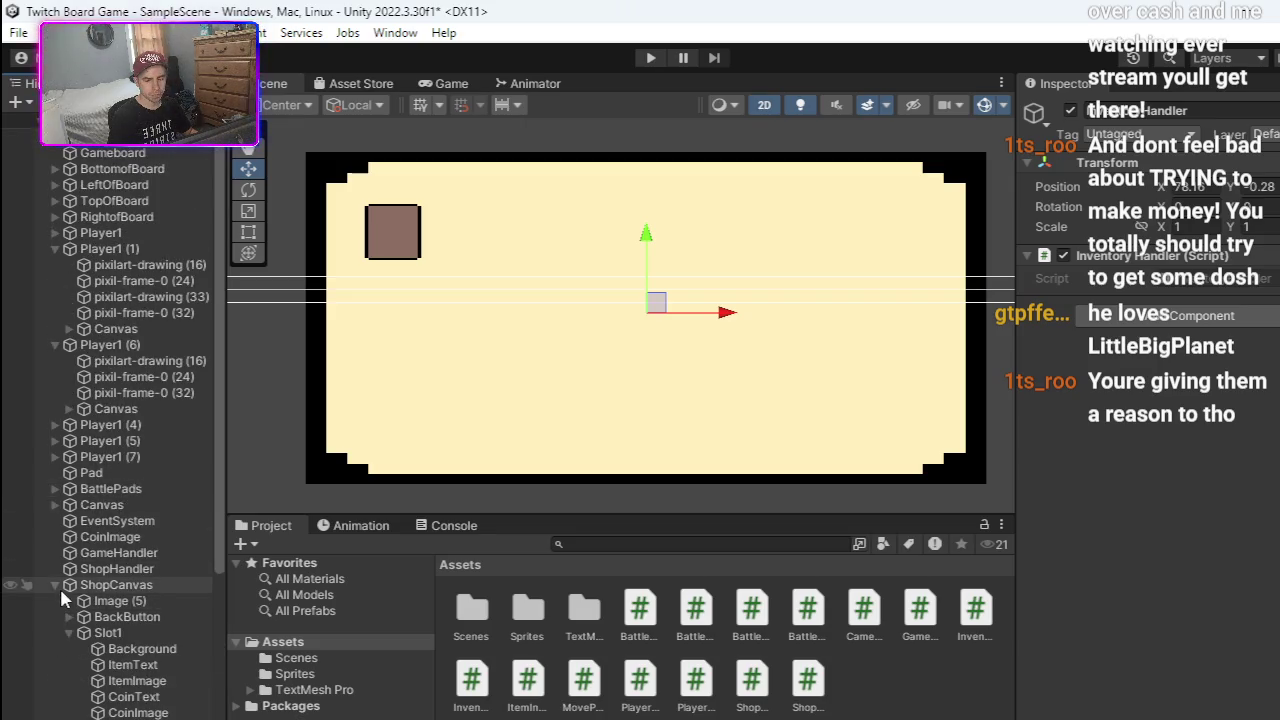
left_click(59, 586)
left_click(66, 601)
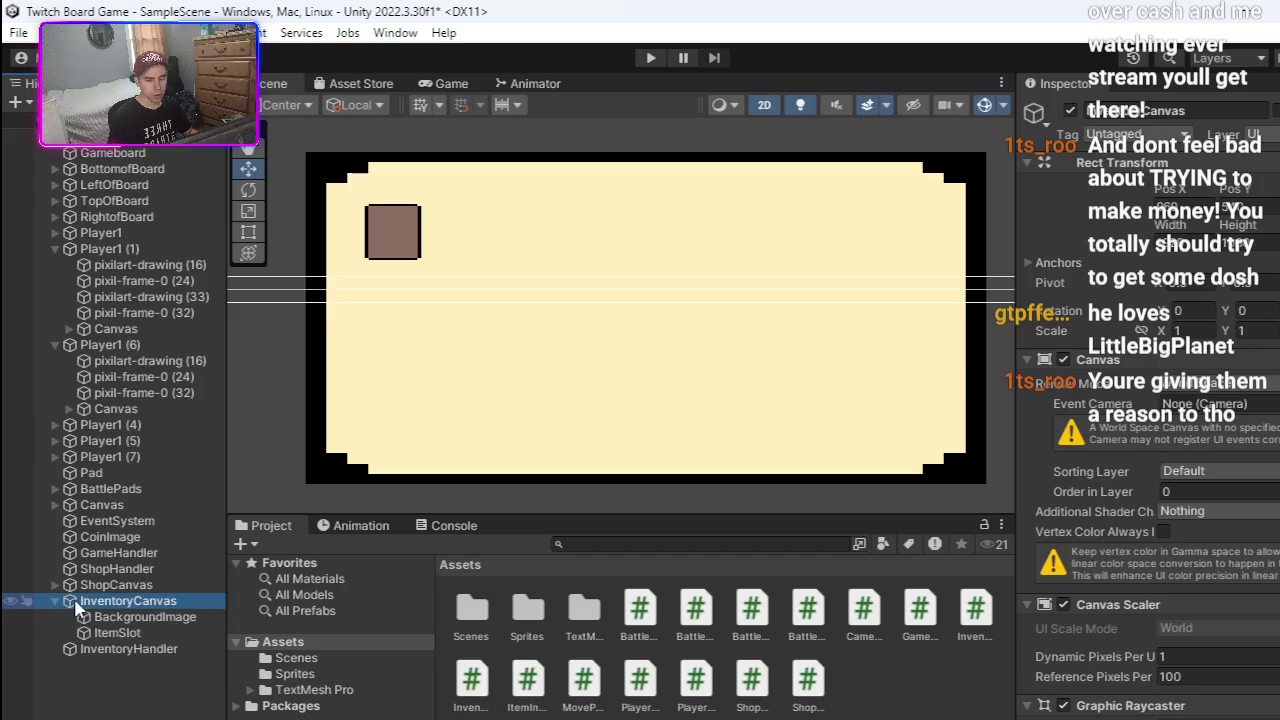
left_click(57, 600)
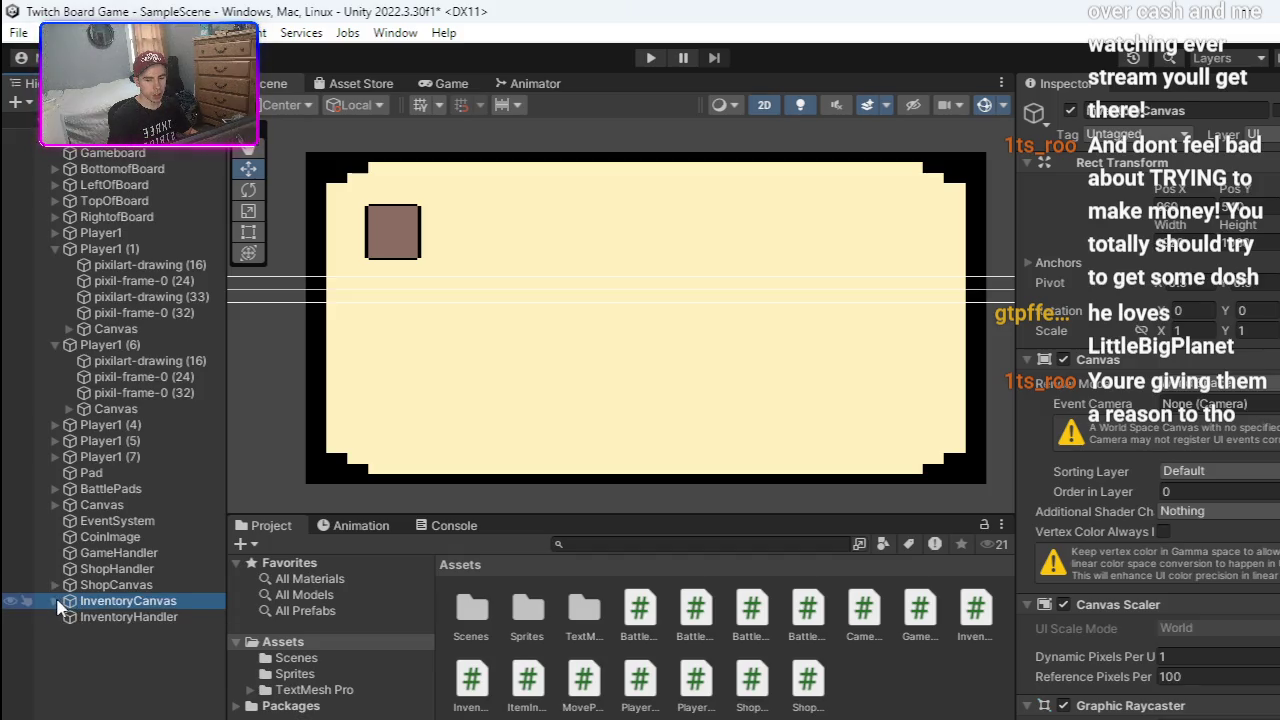
left_click(125, 616)
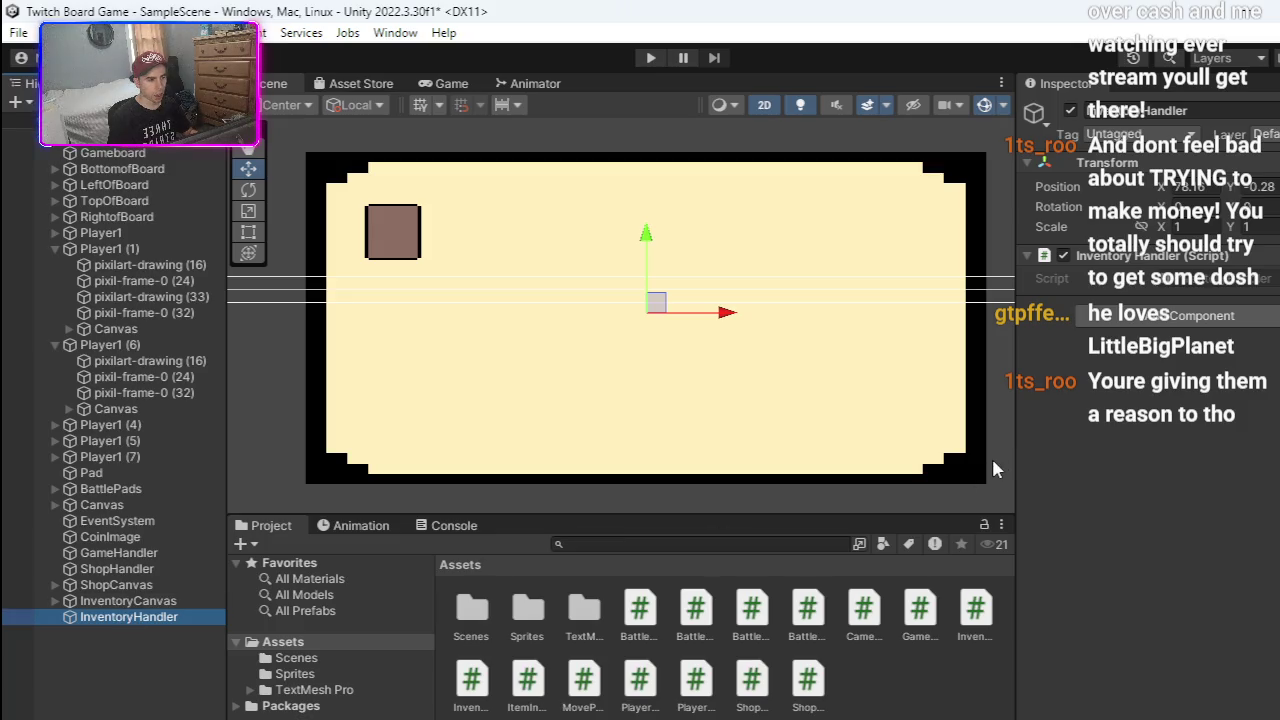
double_click(1258, 283)
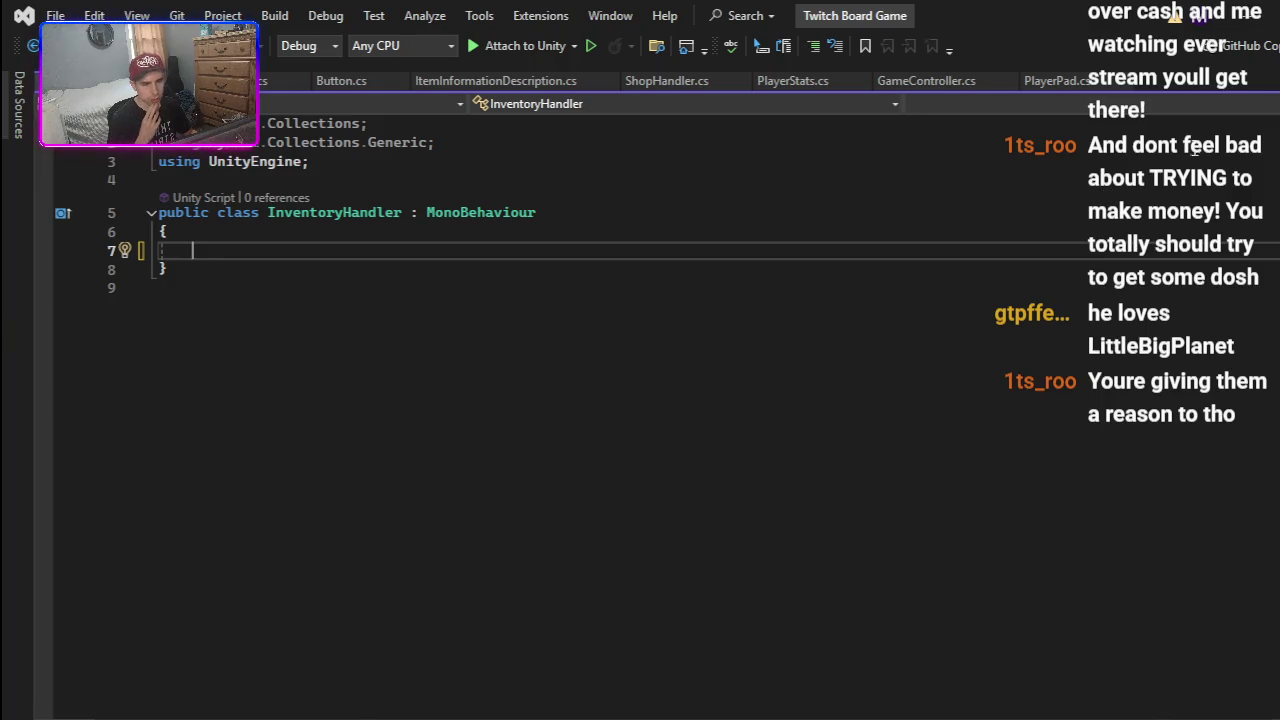
- Leave the empty InventoryHandler class in Visual Studio and return to Unity
key("alt+Tab")
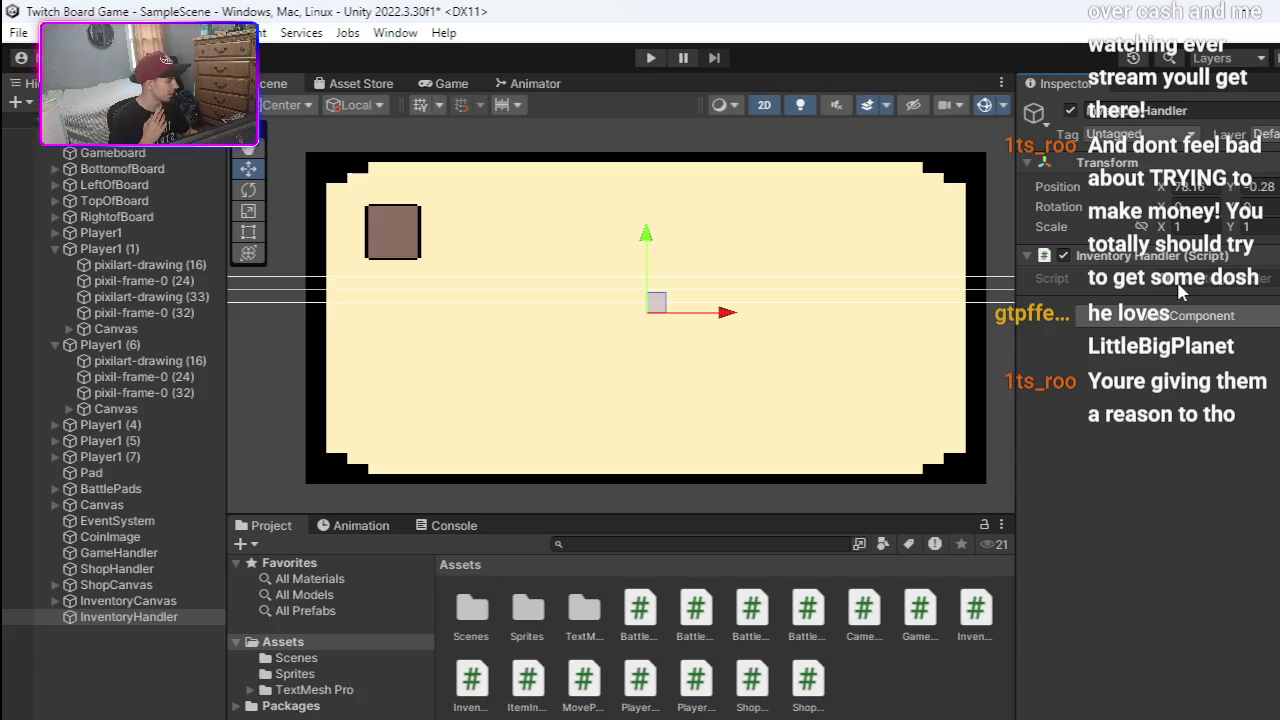
- Collapse Player1 (6) and Player1 (1) in the Hierarchy, then launch Chrome
double_click(1178, 283)
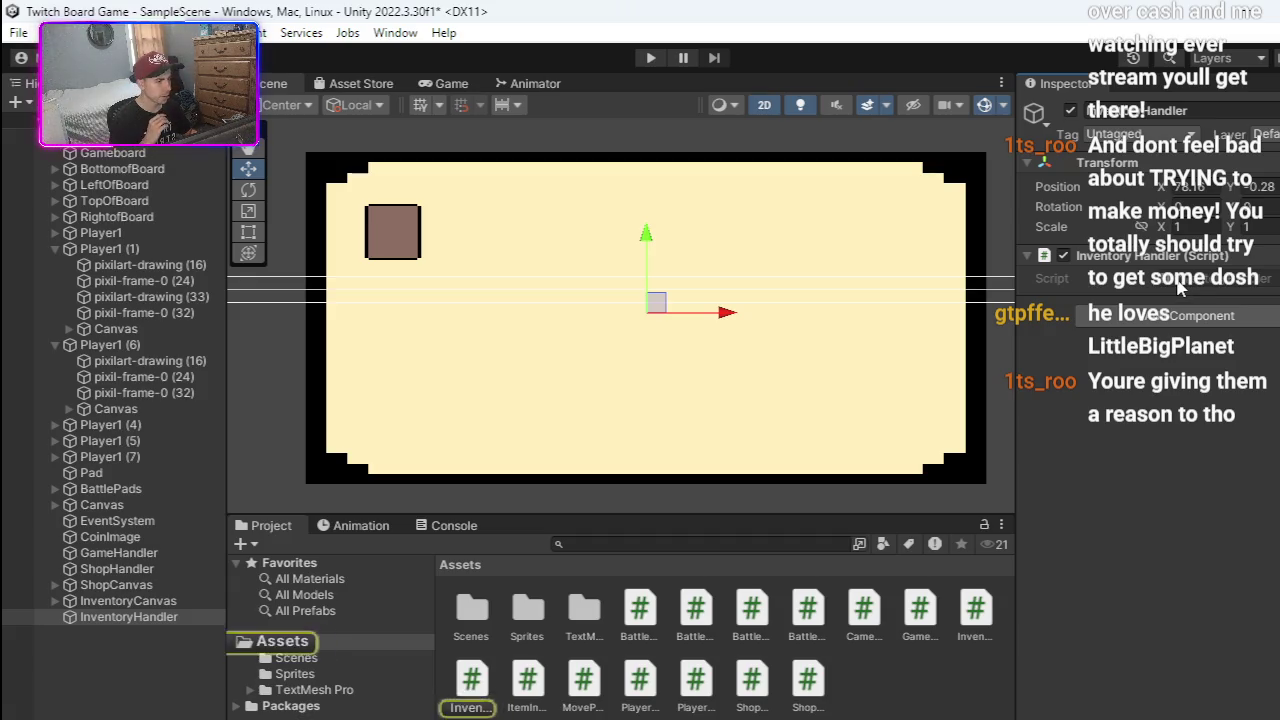
key("alt+Tab")
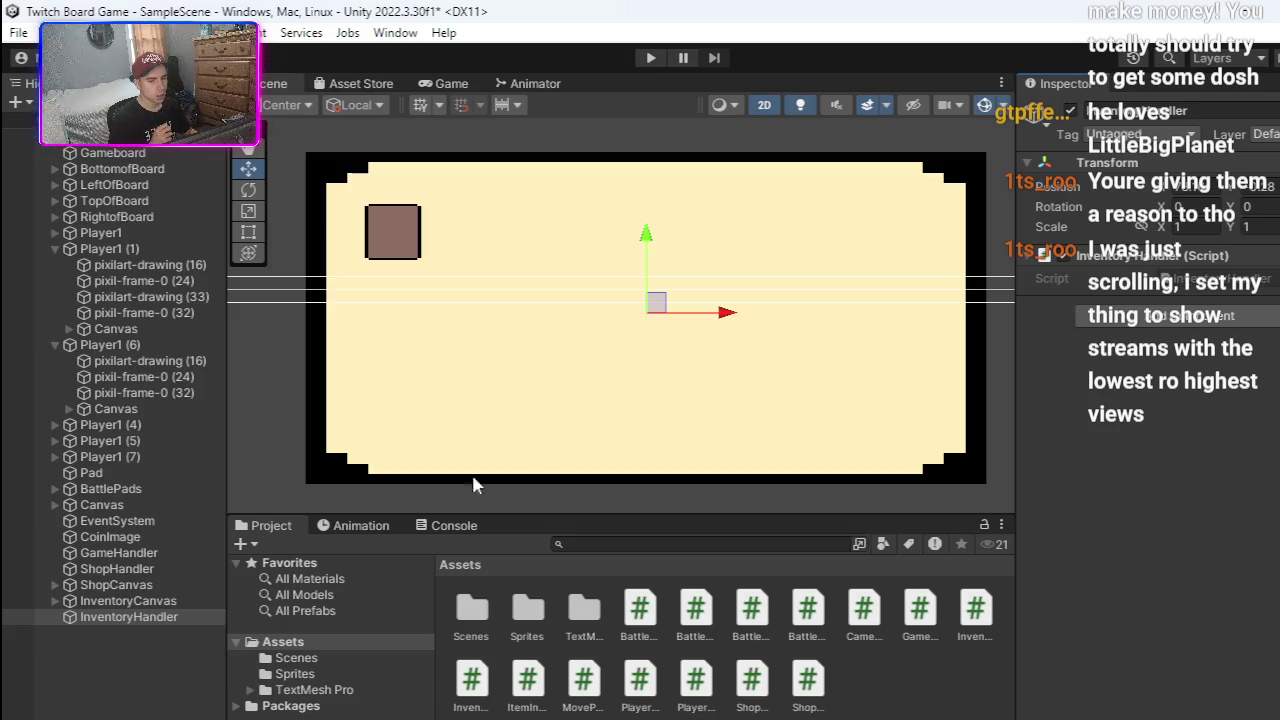
scroll(427, 334, "up", 2)
scroll(427, 334, "down", 1)
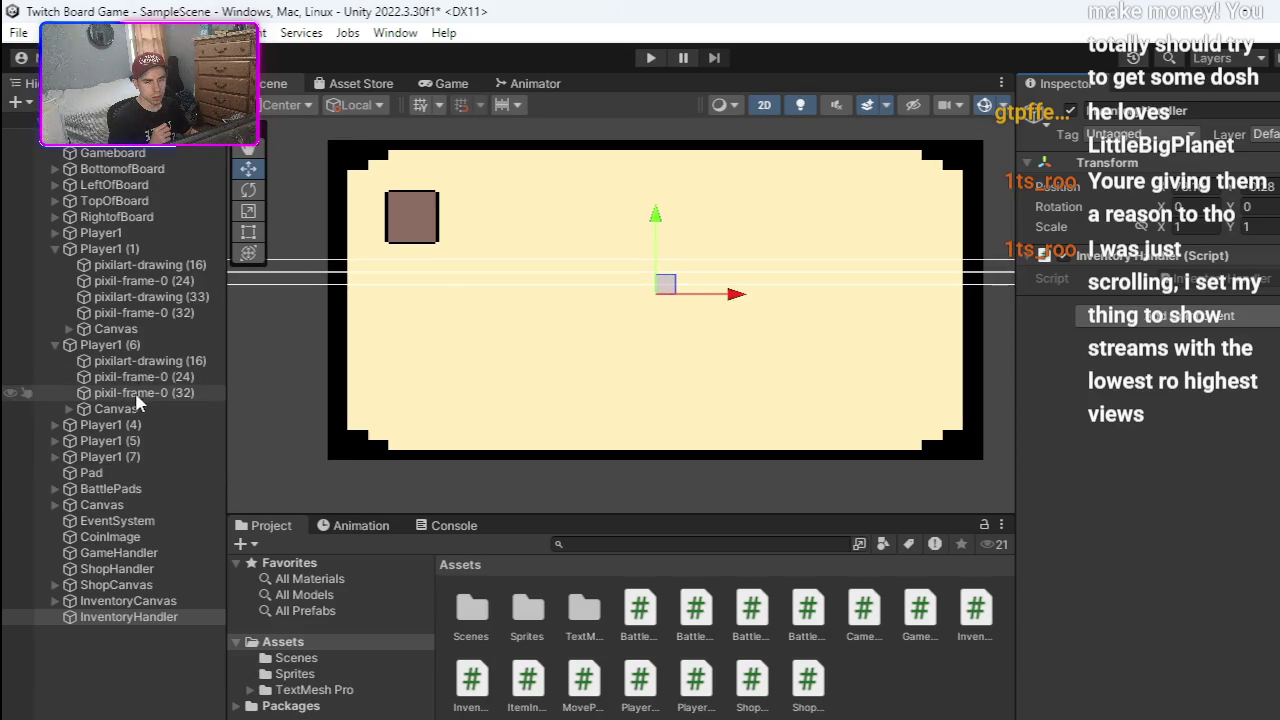
left_click(55, 344)
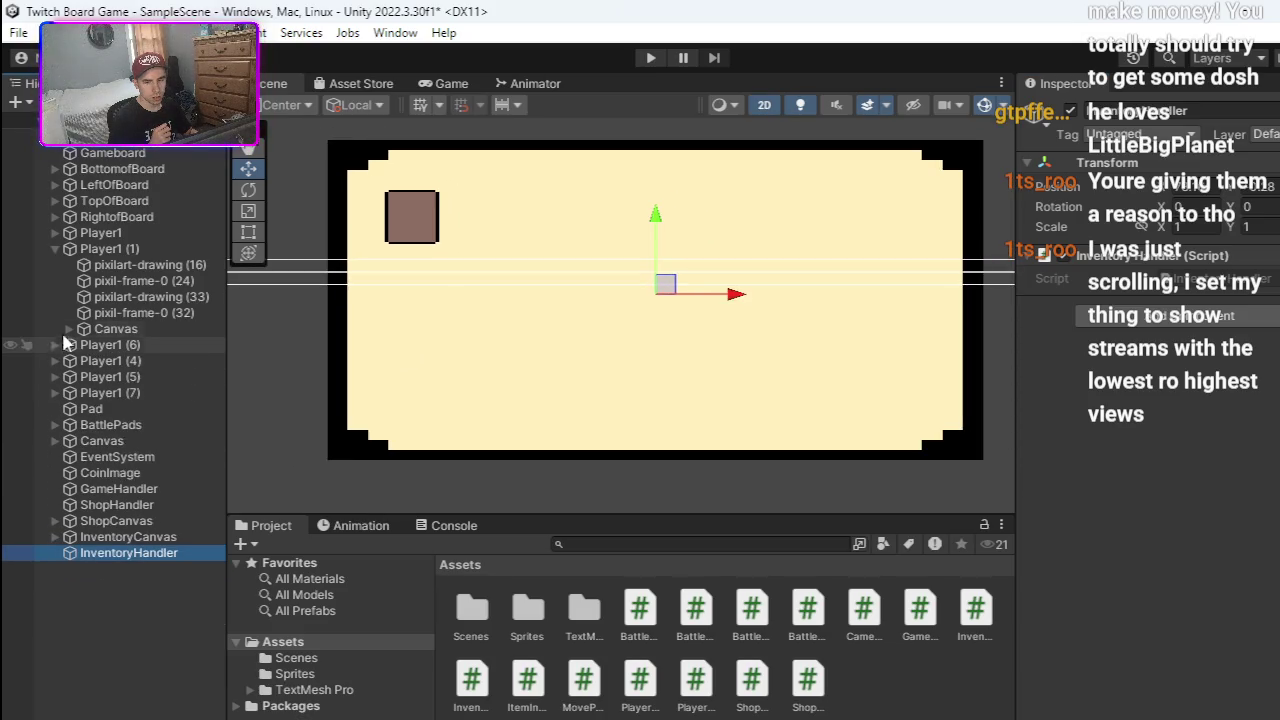
left_click(55, 248)
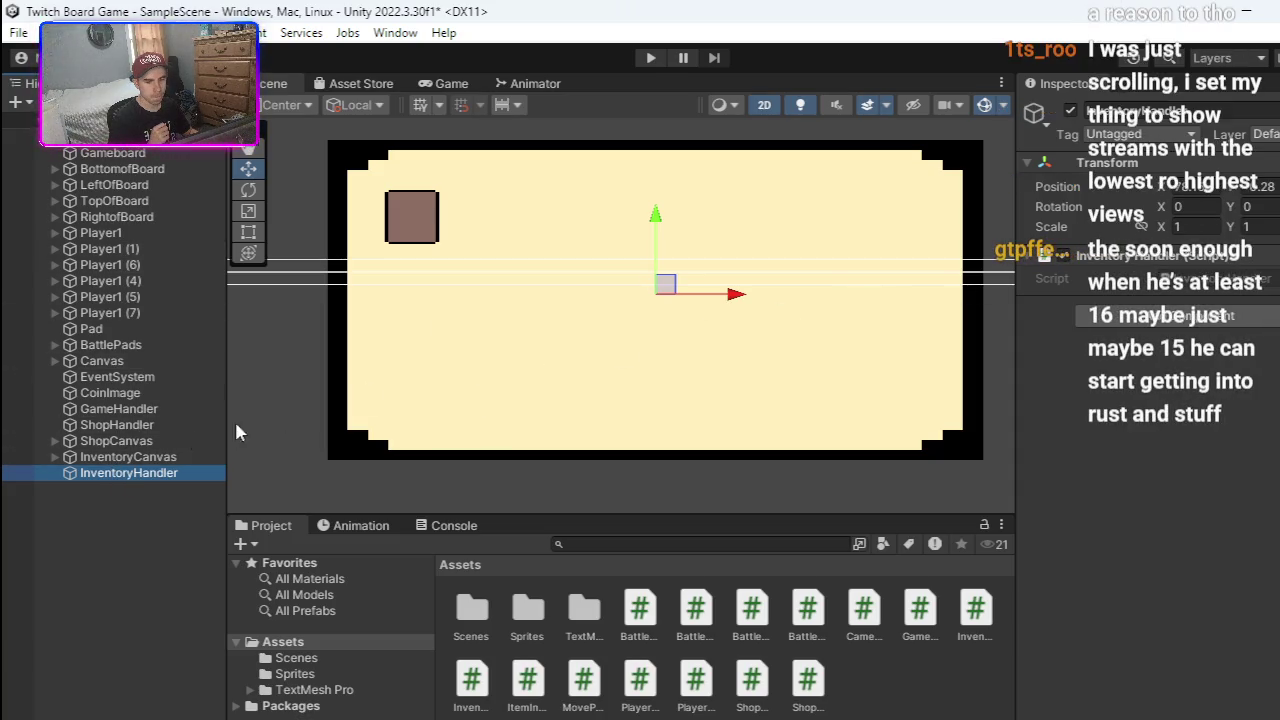
scroll(731, 428, "up", 1)
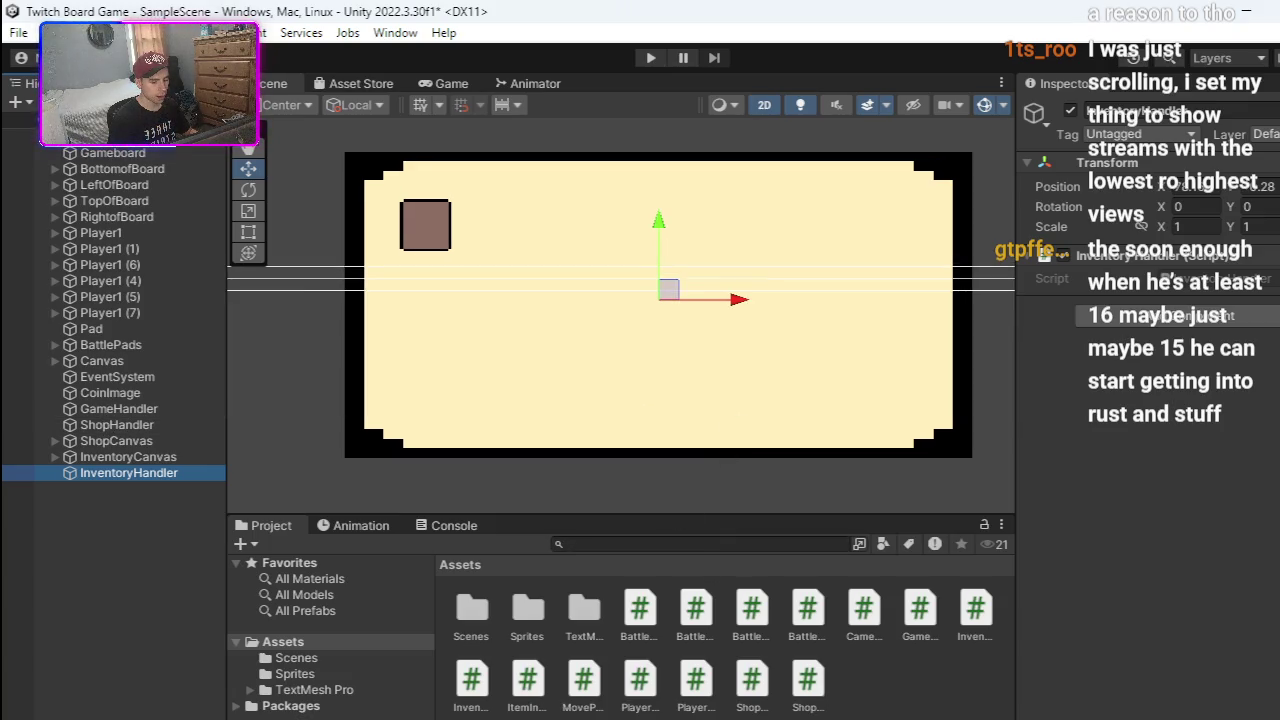
left_click(789, 714)
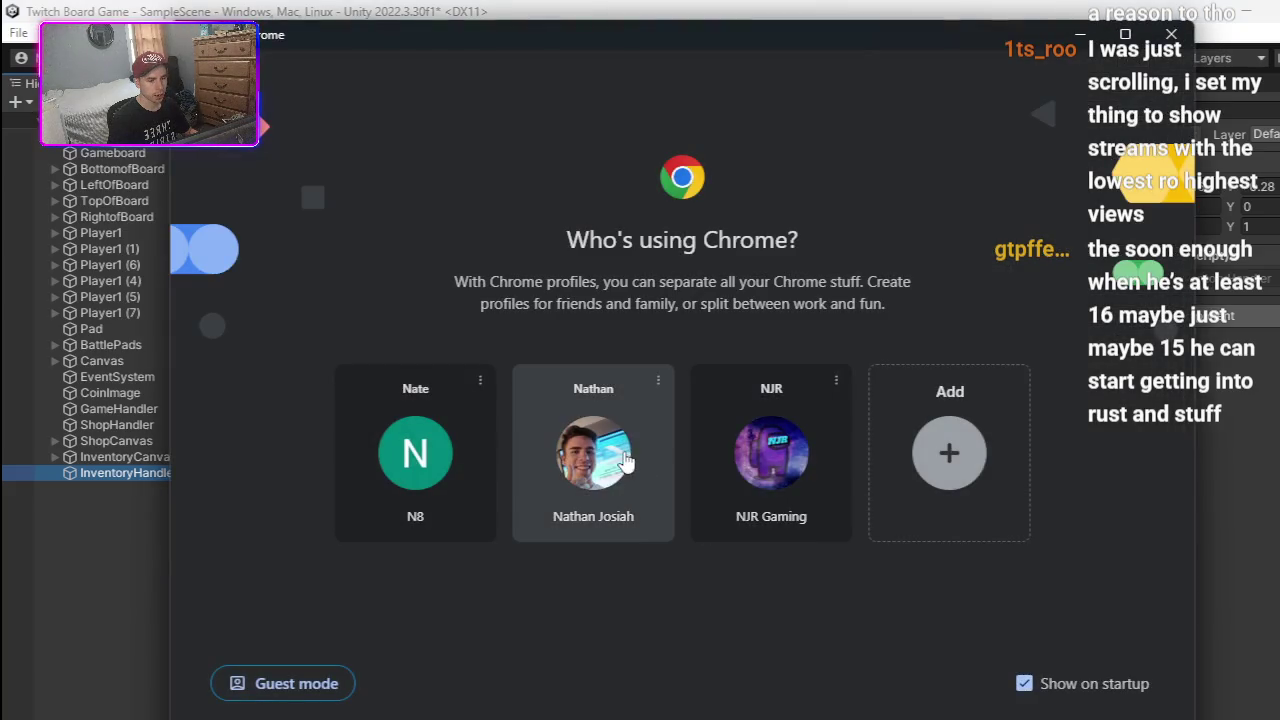
- Pick a Chrome profile and navigate to the Pixilart site by typing 'pix'
left_click(625, 460)
left_click(526, 66)
type("pix")
key("Return")
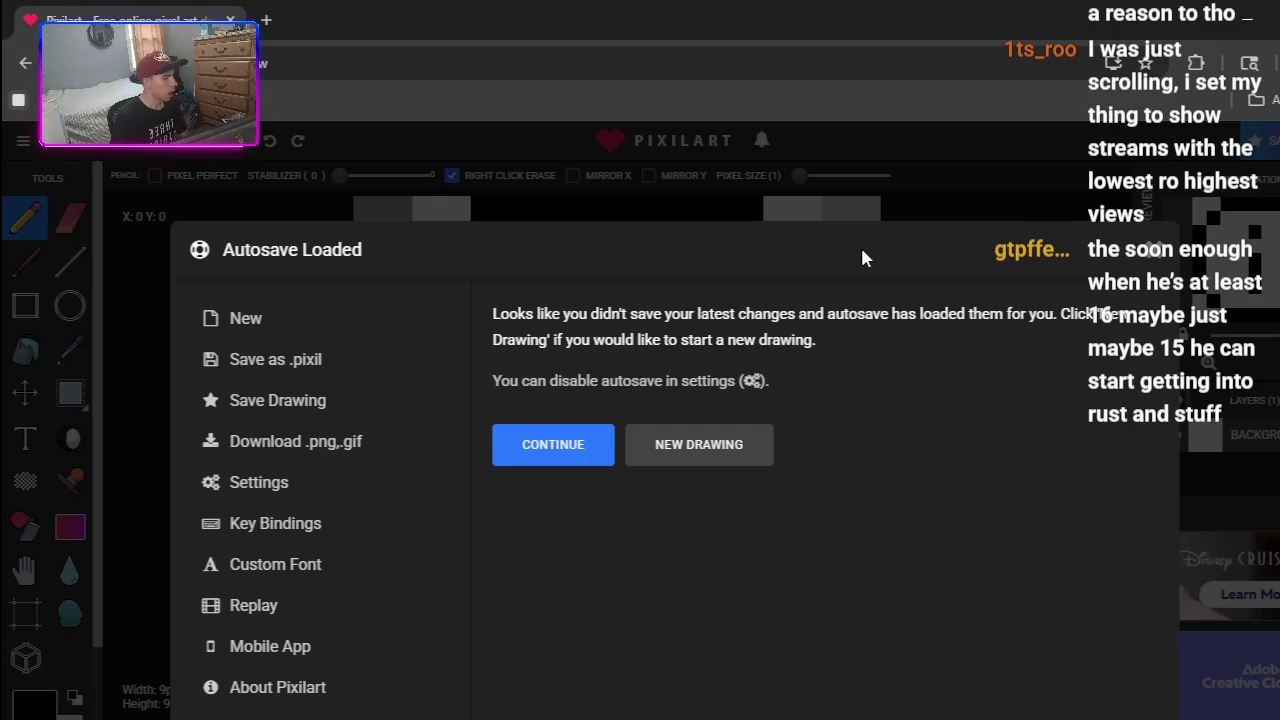
- Keep the autosaved drawing, dismiss the ad, and enter 16 × 16 as the new drawing's size
left_click(835, 236)
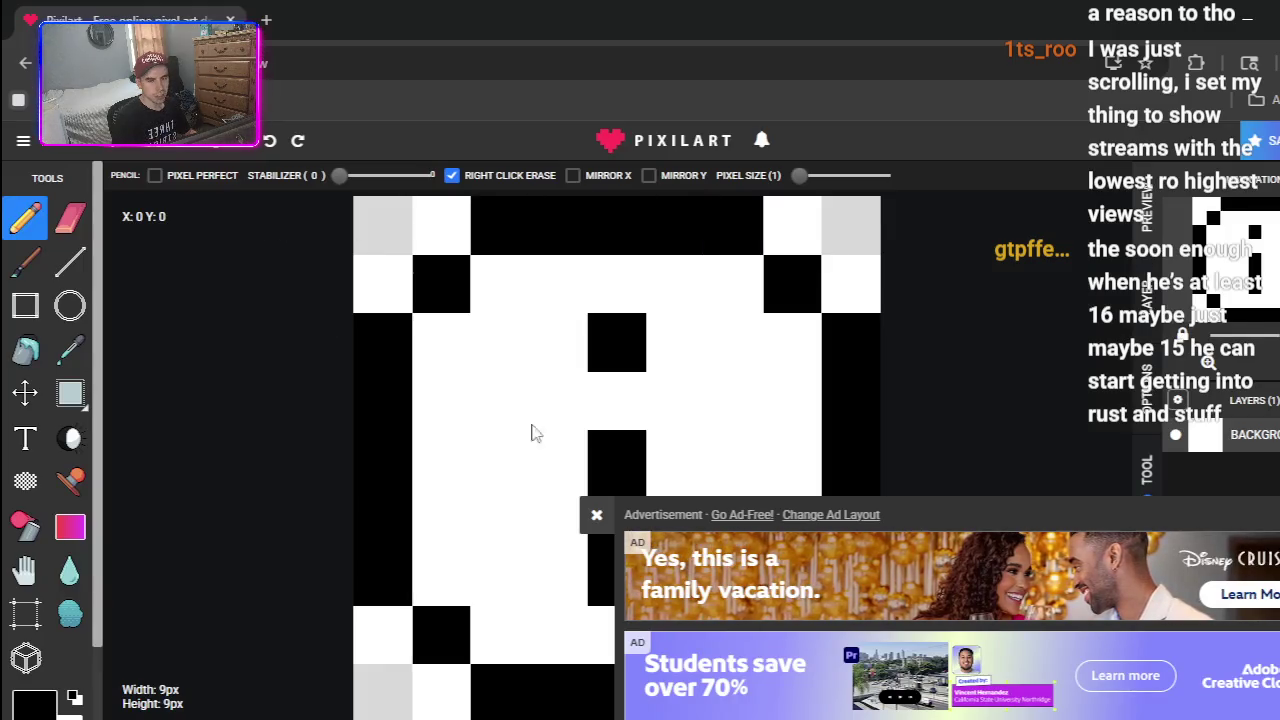
left_click(593, 516)
left_click(23, 140)
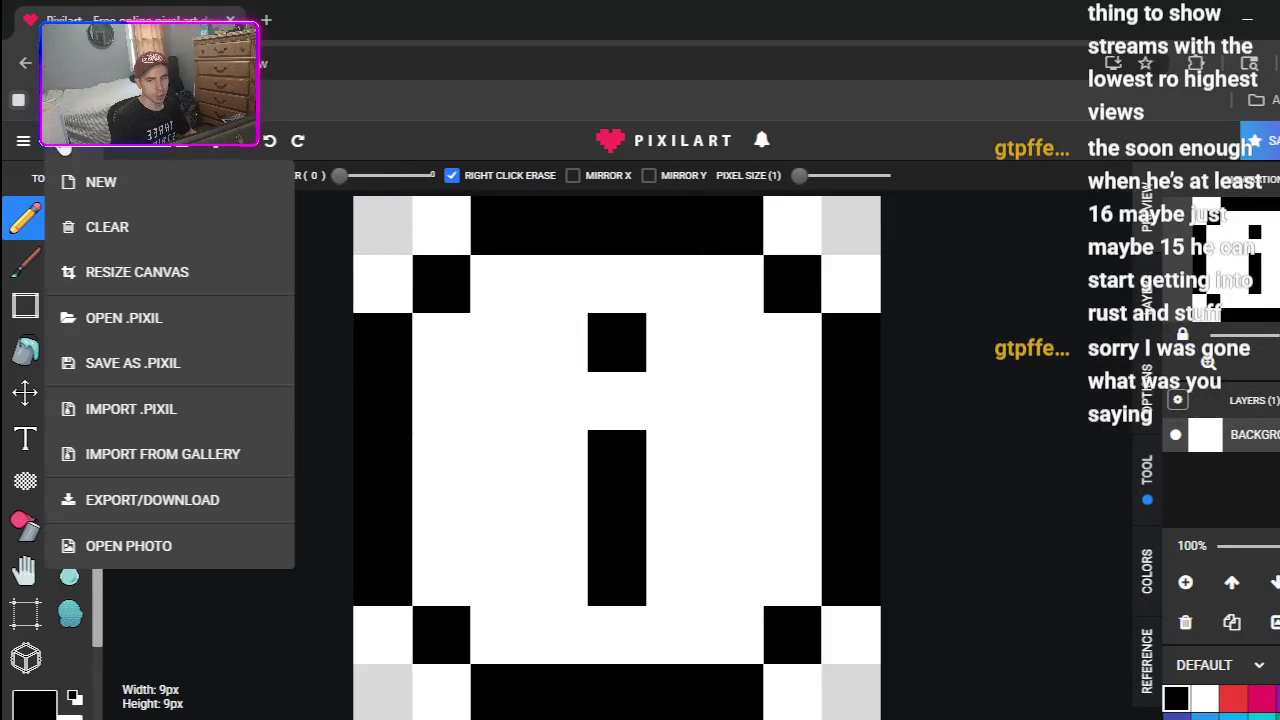
left_click(103, 181)
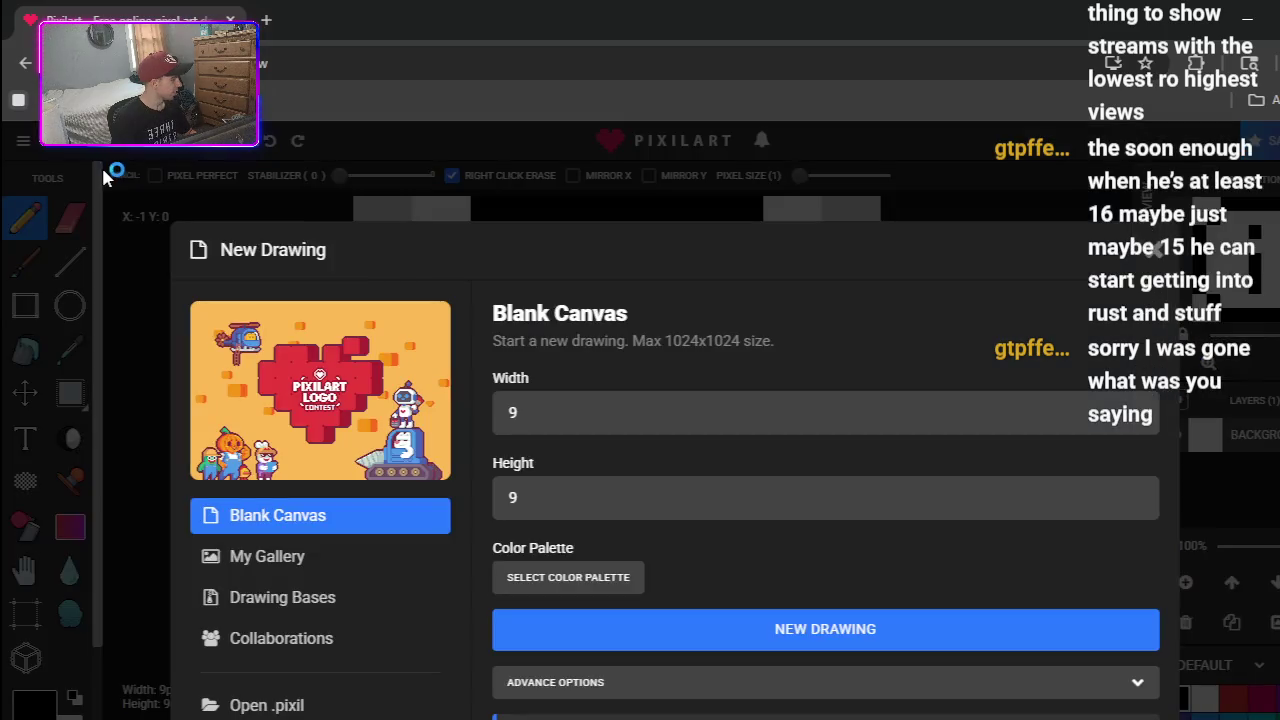
left_click(728, 429)
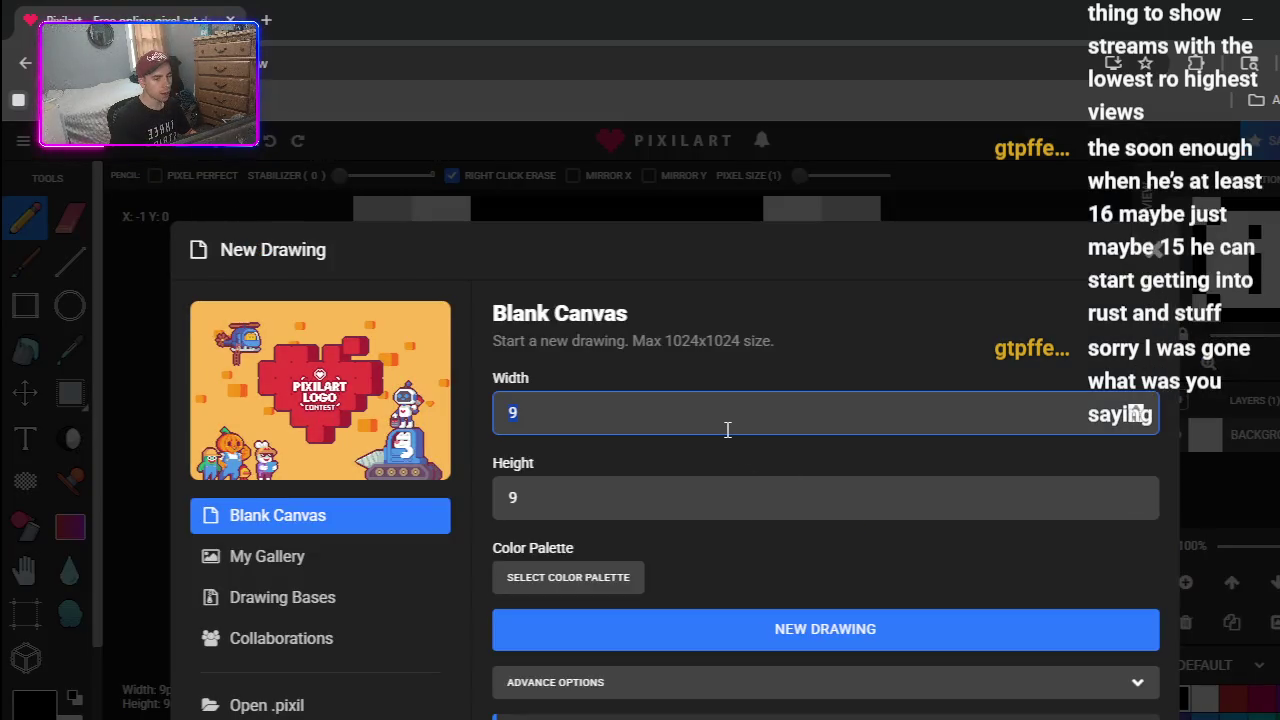
type("16")
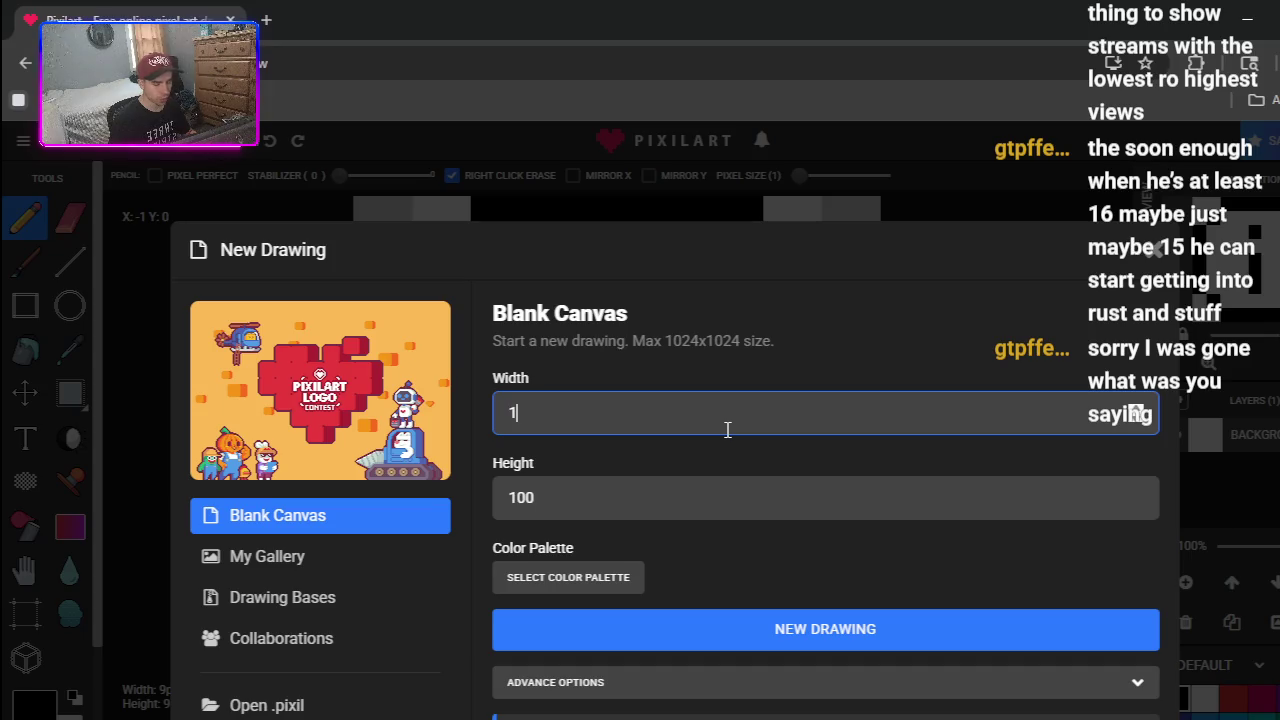
left_click(691, 497)
type("16")
- Create the 16×16 drawing, confirm clearing the old one, and place a black pixel near the centre
left_click(772, 622)
left_click(762, 205)
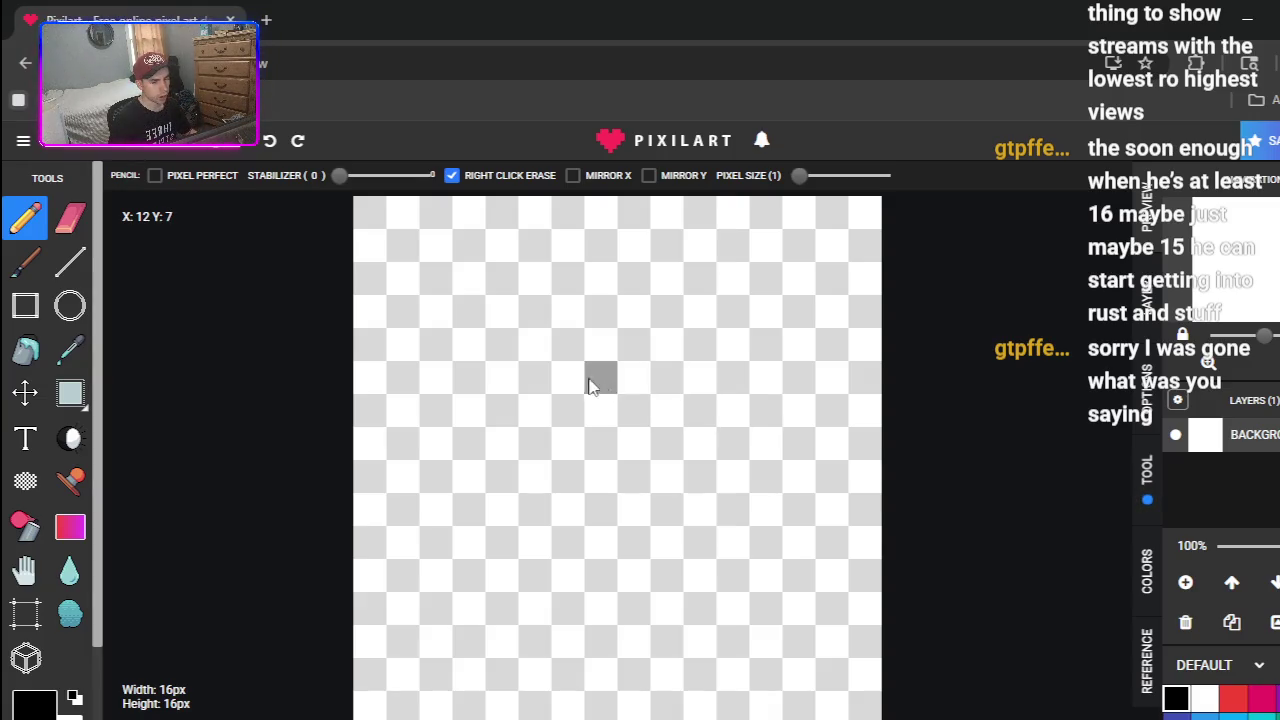
left_click(537, 378)
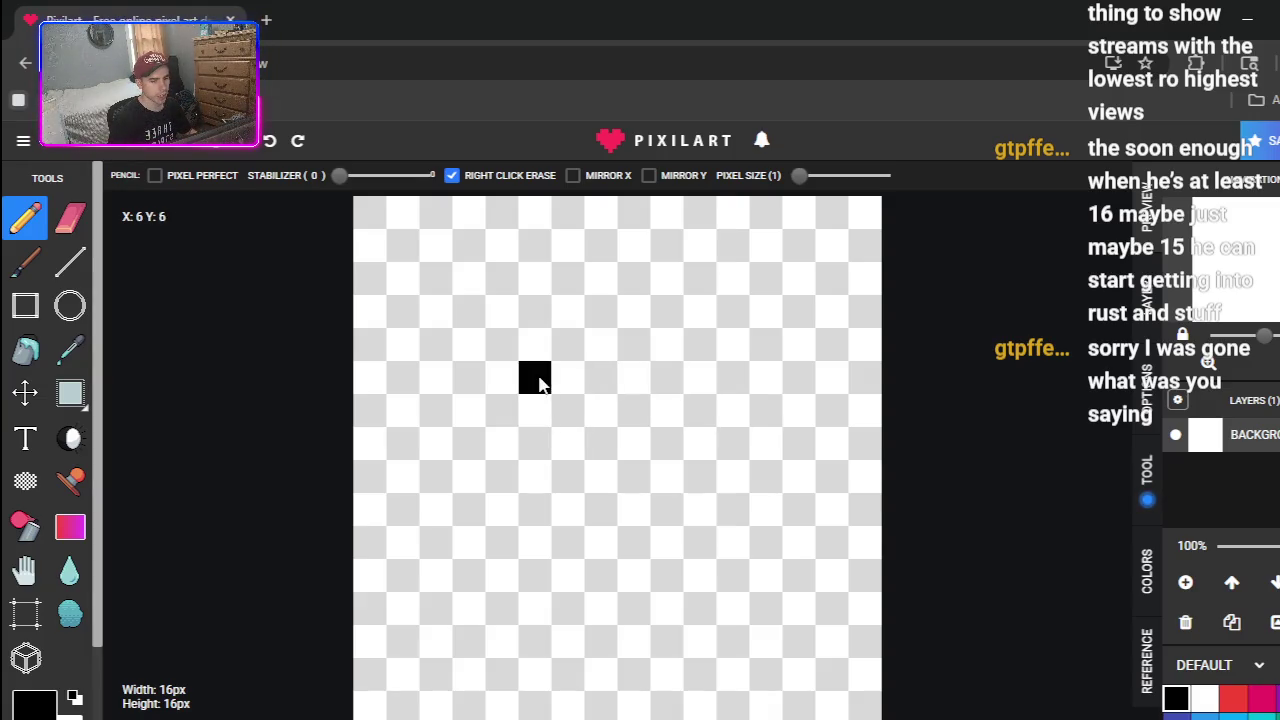
- Add a second test pixel, undo both test pixels, and close the pop-up ad
left_click(586, 423)
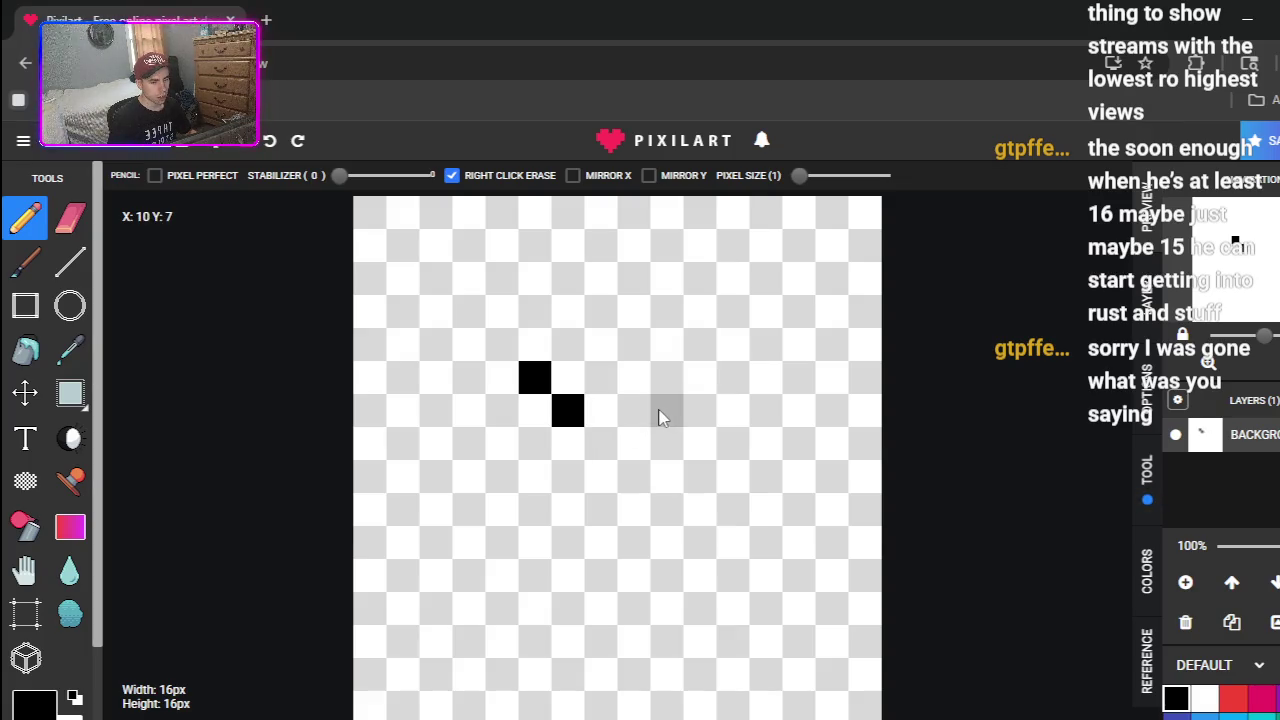
key("ctrl+z")
key("ctrl+z")
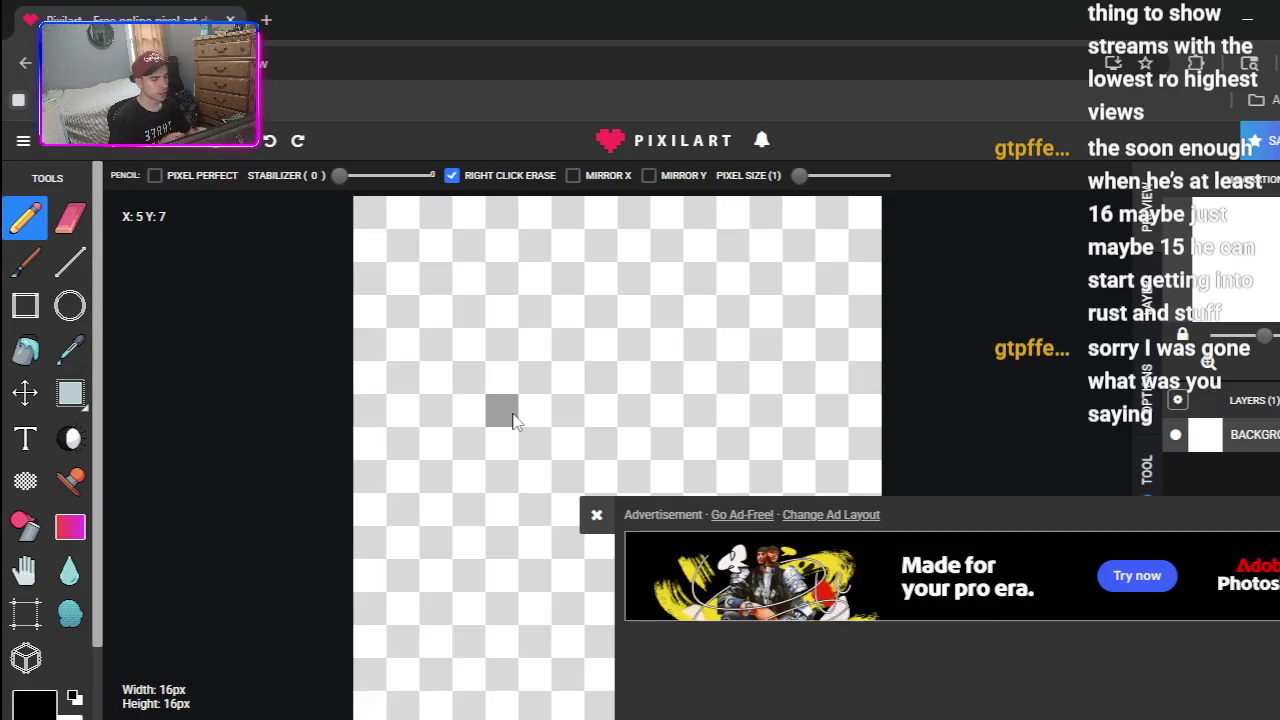
left_click(595, 514)
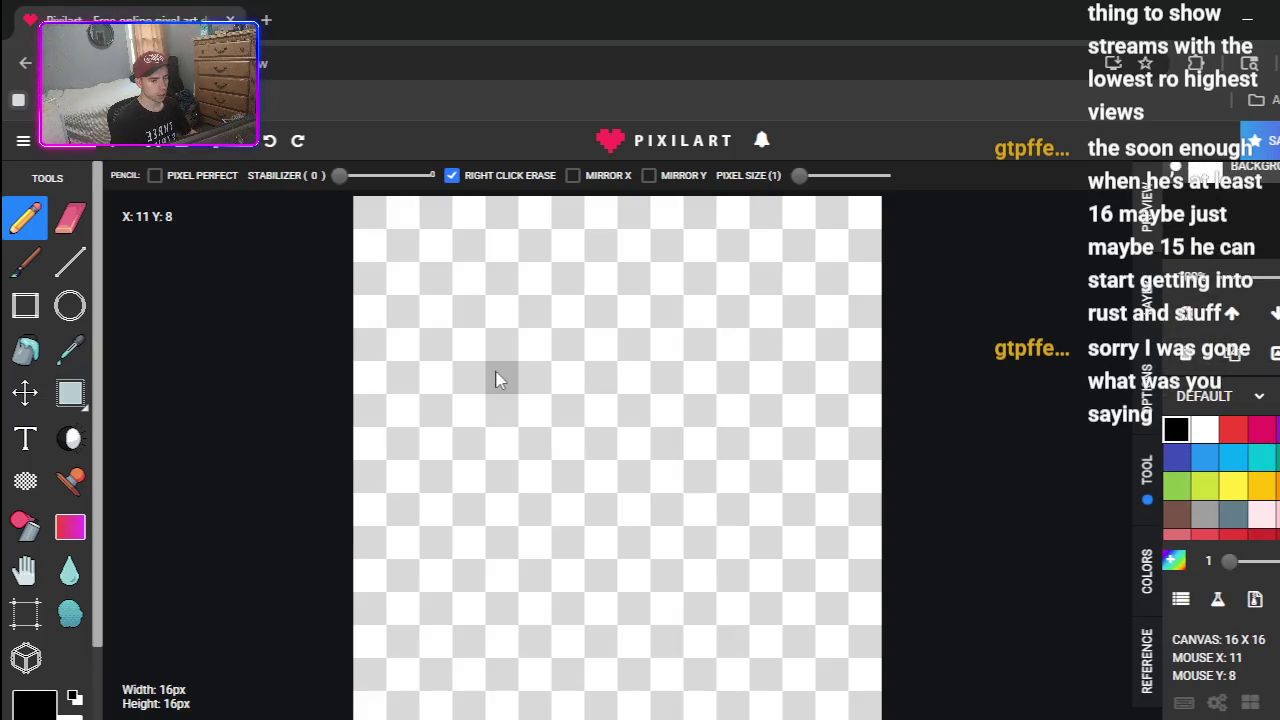
- Draw a black smiley face with two eyes, a mouth and a brow line, then erase it all
left_click_drag(501, 345, 501, 374)
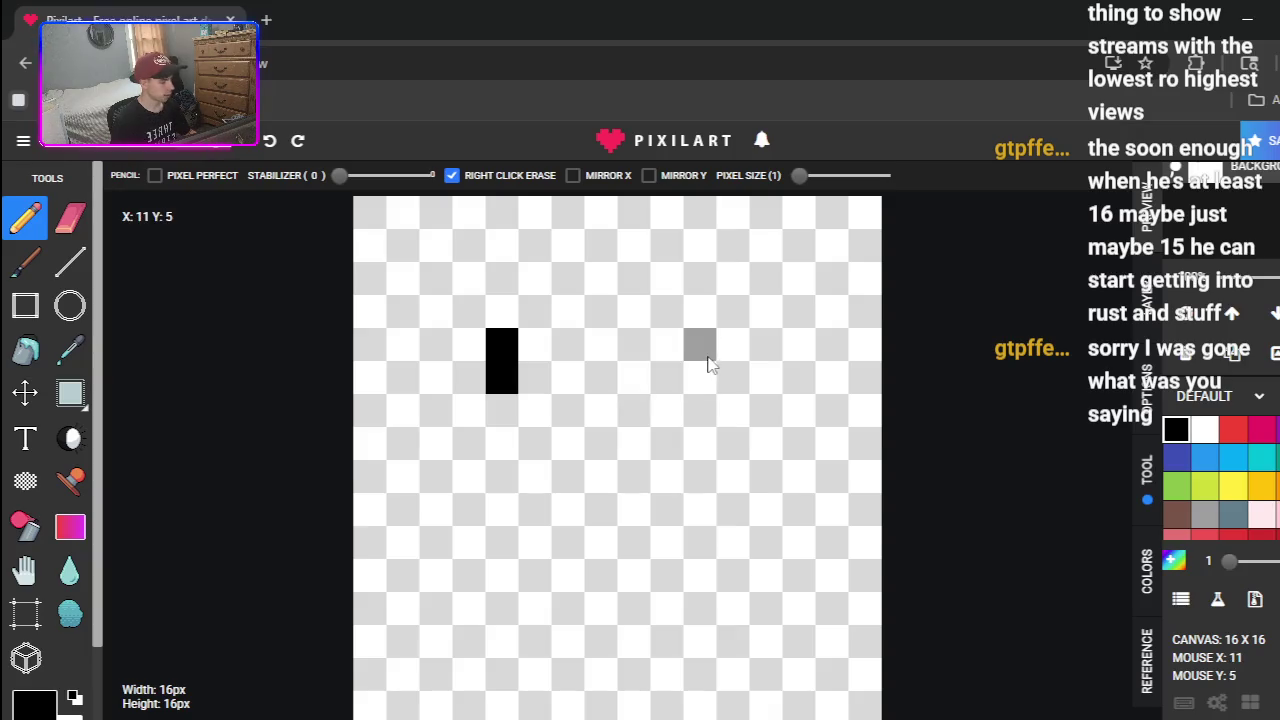
left_click_drag(732, 345, 731, 371)
left_click(412, 455)
left_click(434, 471)
left_click_drag(466, 503, 774, 520)
left_click(798, 476)
left_click(831, 443)
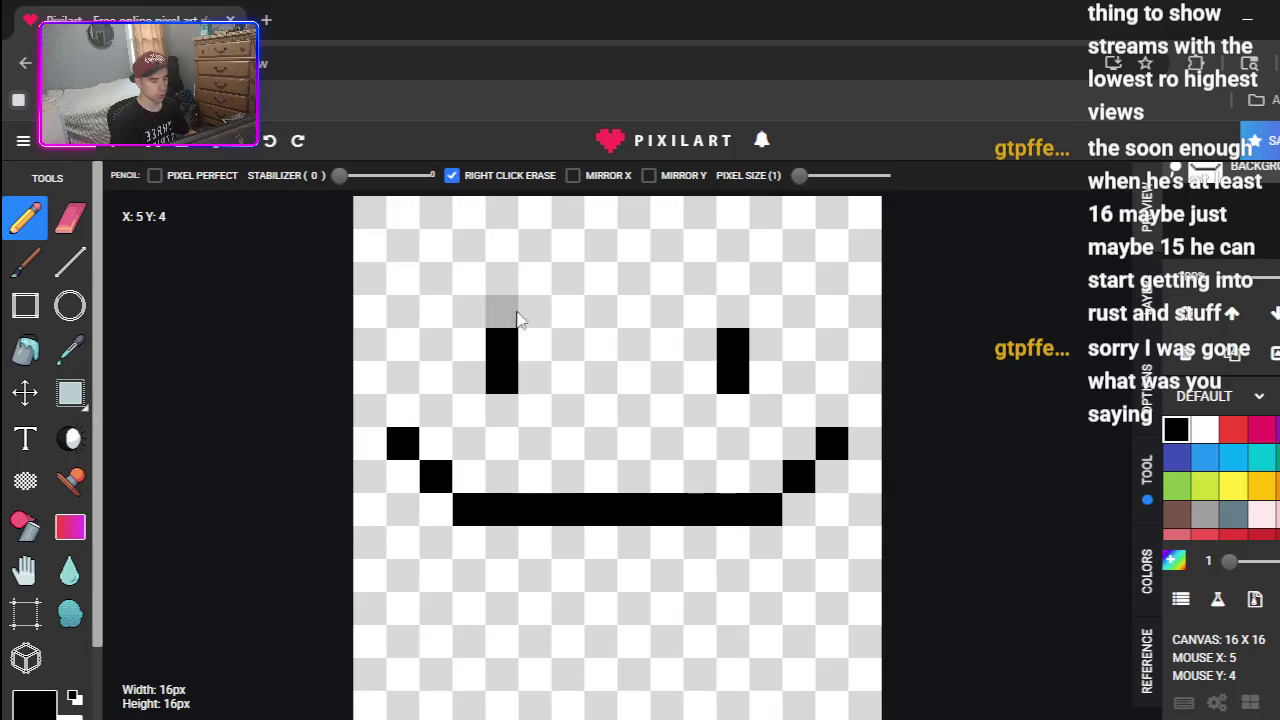
mouse_move(490, 292)
left_mouse_down()
mouse_move(600, 278)
mouse_move(723, 294)
left_mouse_up()
mouse_move(436, 345)
left_mouse_down()
mouse_move(438, 312)
mouse_move(457, 309)
left_mouse_up()
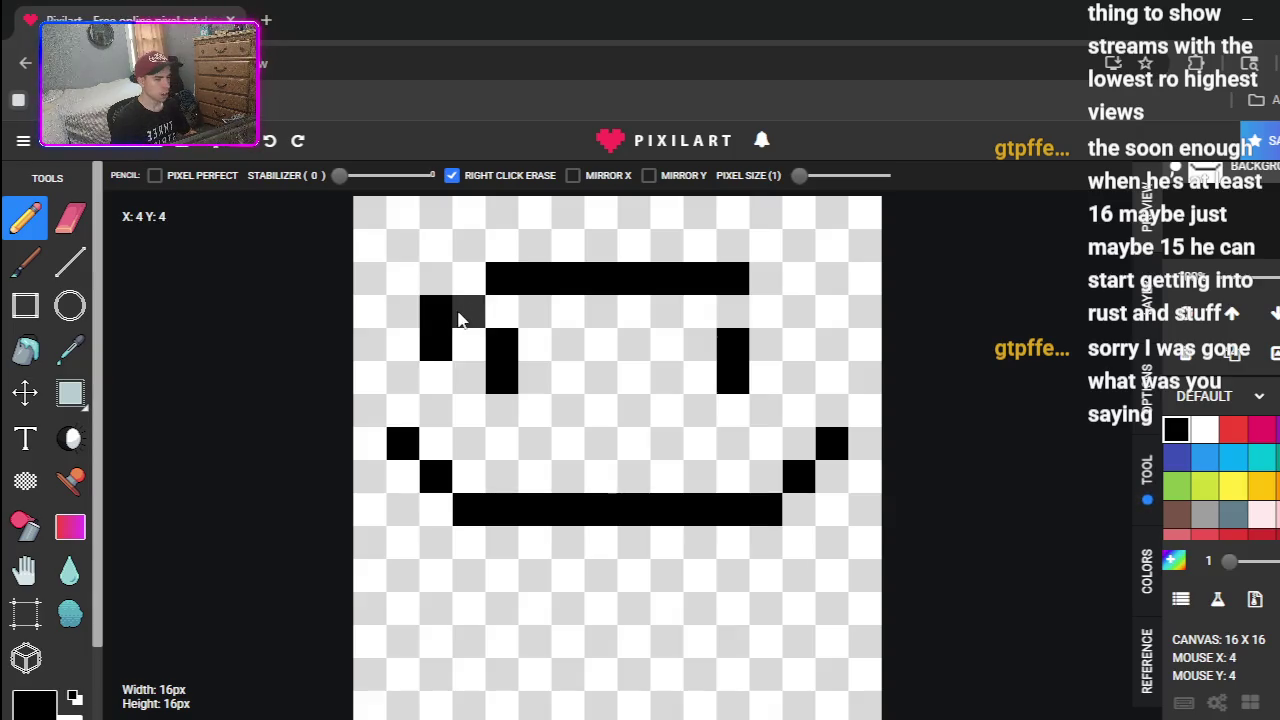
left_click(91, 228)
mouse_move(530, 350)
left_mouse_down()
mouse_move(500, 394)
mouse_move(394, 371)
mouse_move(441, 313)
mouse_move(880, 289)
mouse_move(526, 363)
mouse_move(770, 432)
mouse_move(338, 524)
mouse_move(634, 457)
mouse_move(837, 466)
left_mouse_up()
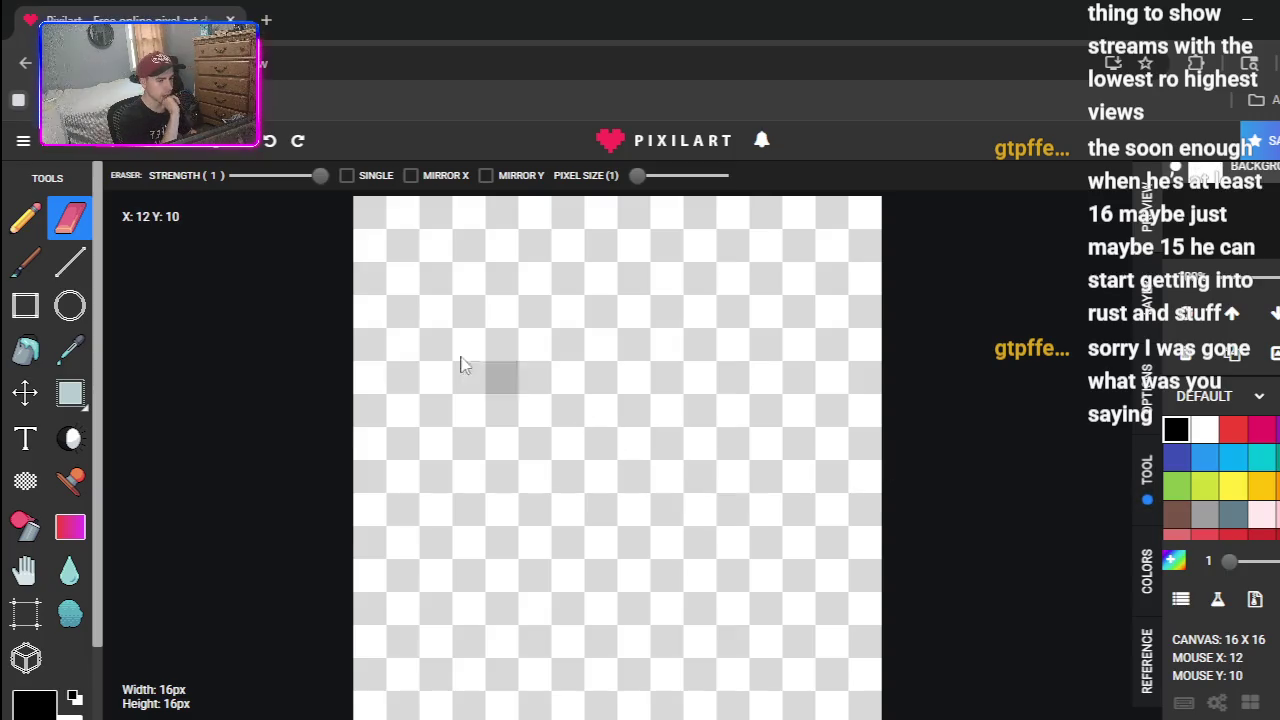
left_click(27, 222)
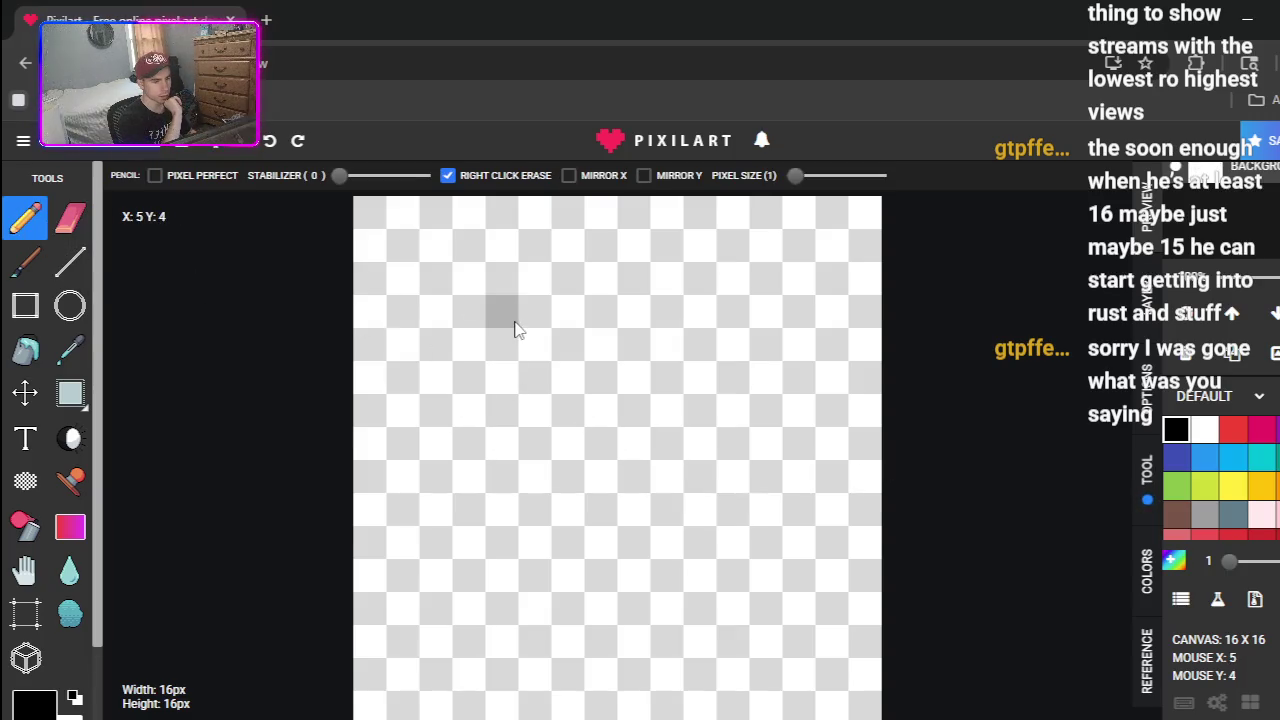
left_click(512, 318)
left_click(536, 292)
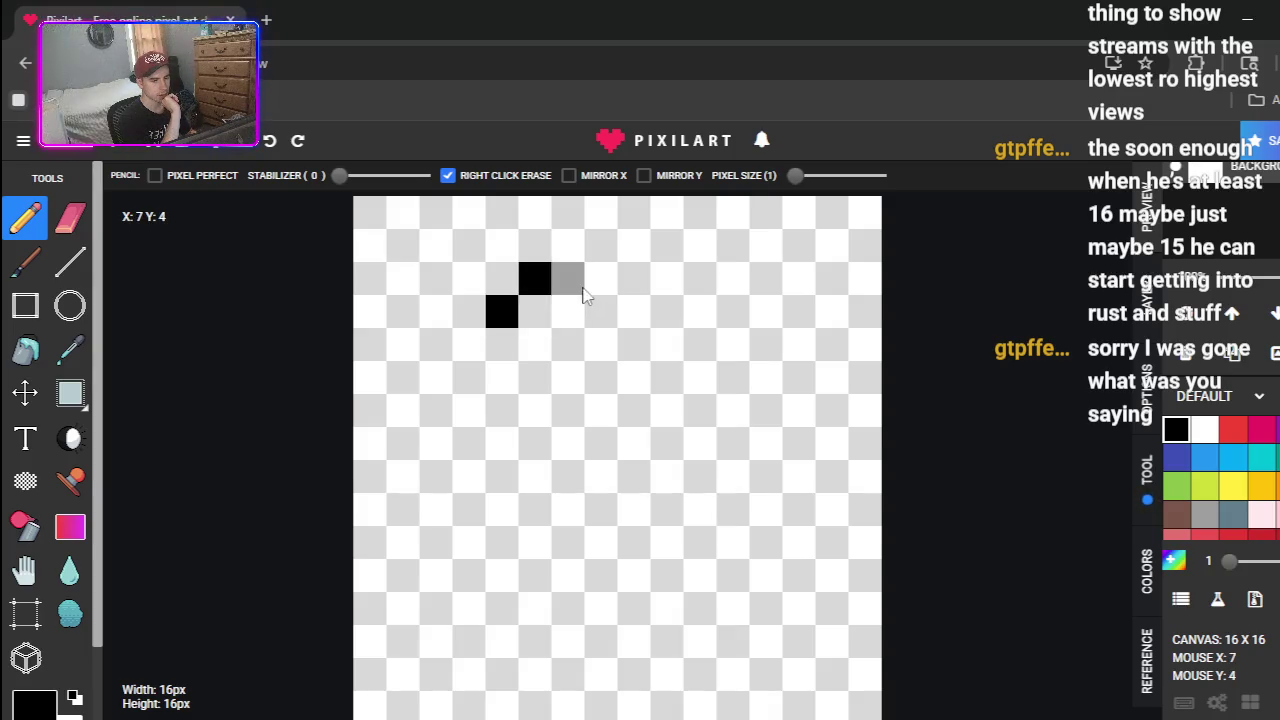
right_click(536, 290)
right_click(509, 320)
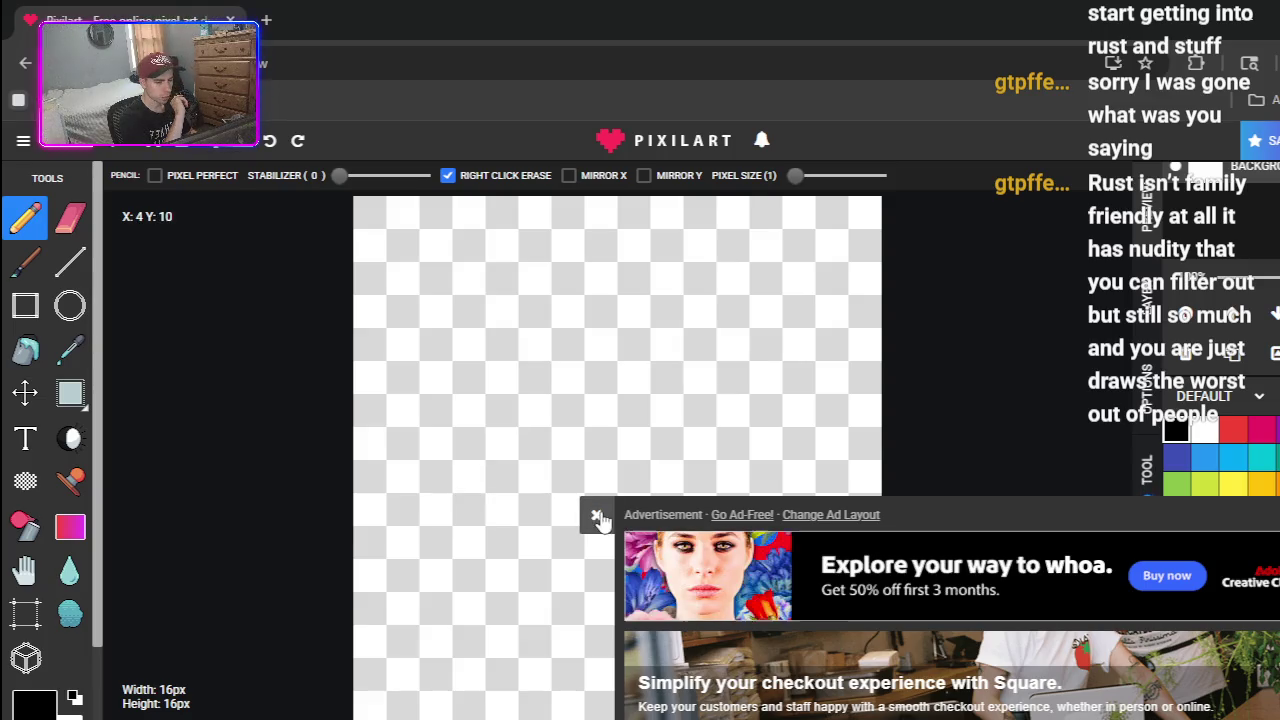
left_click(597, 517)
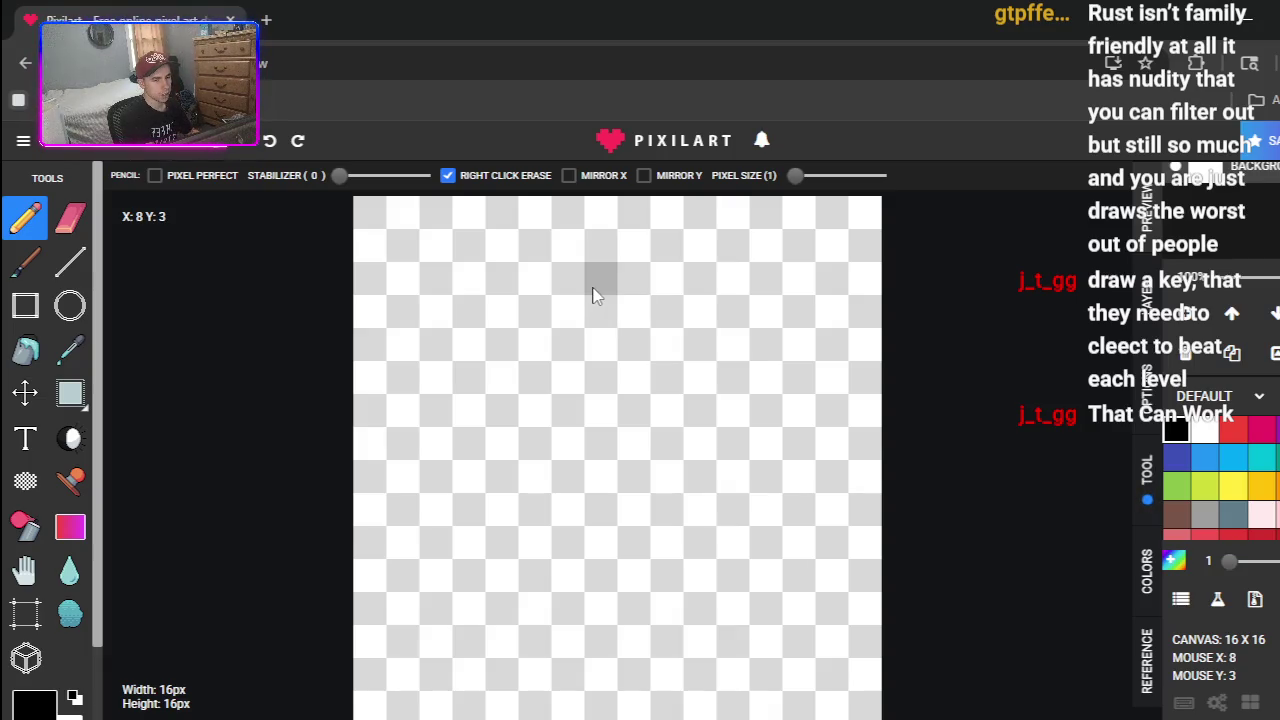
left_click(592, 290)
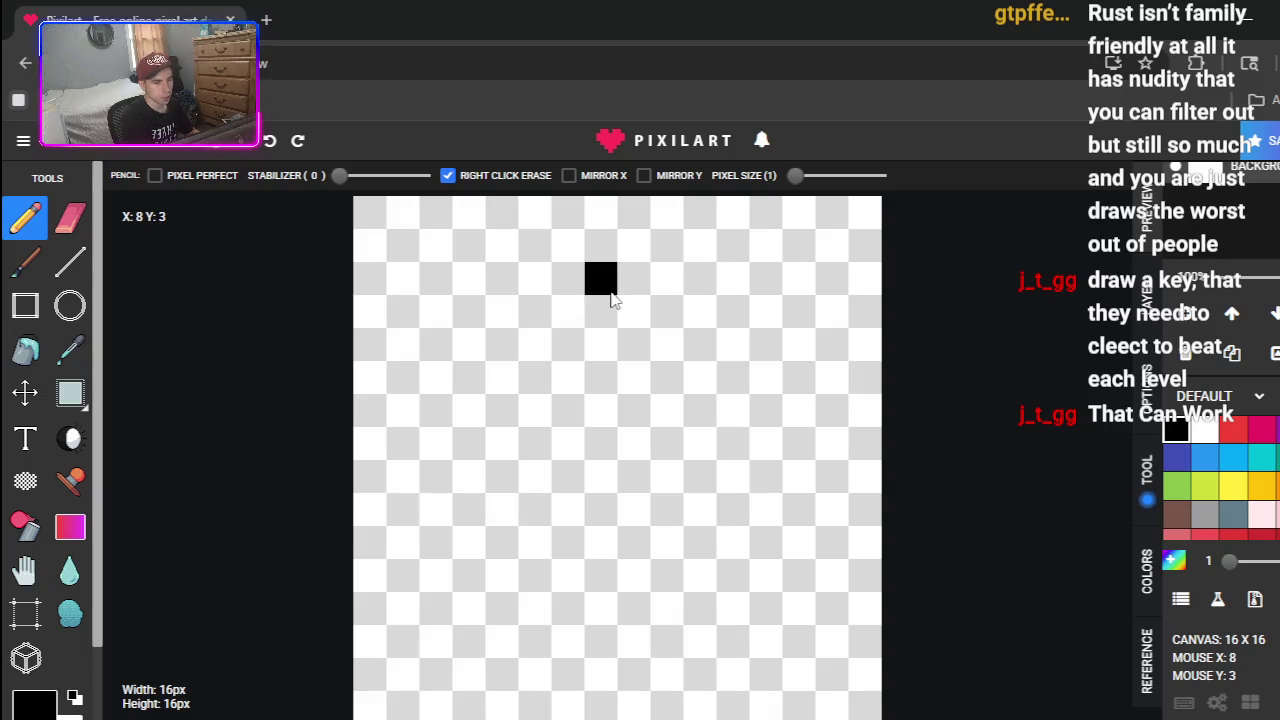
- Erase the stray diagonal pixels and draw the key's two teeth at X10, two pixels wide
left_click(560, 319)
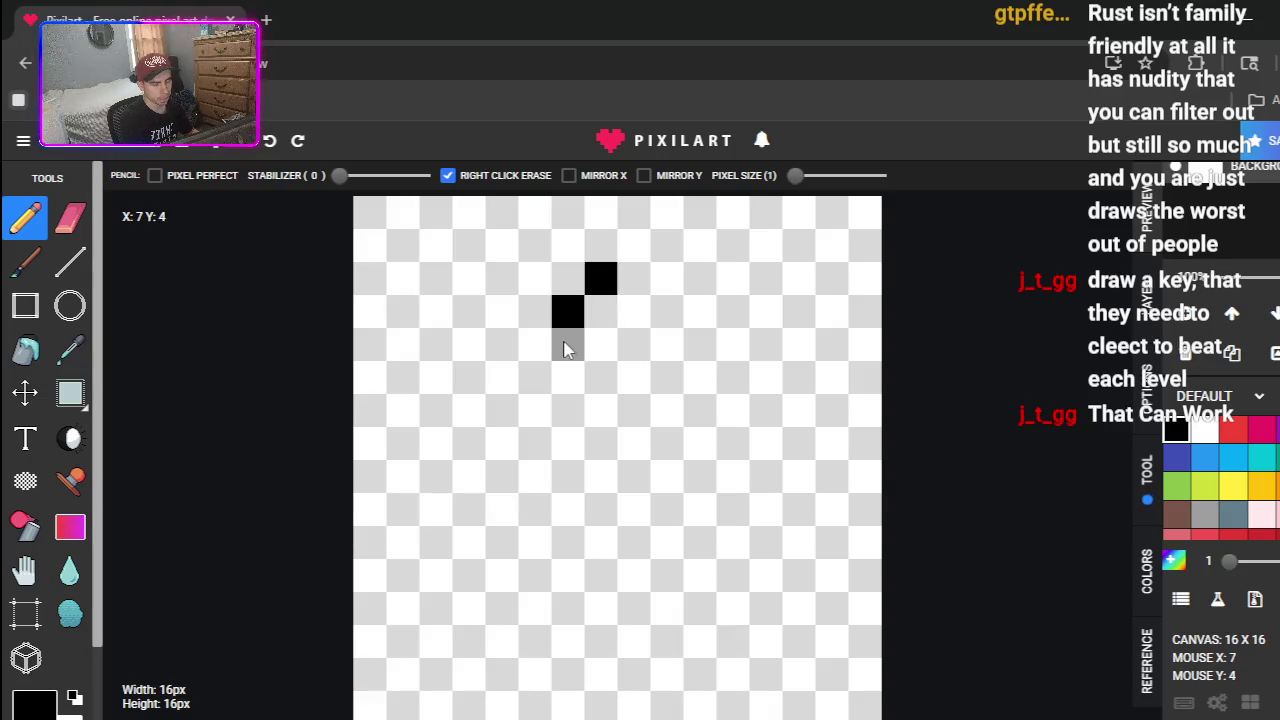
right_click(578, 325)
right_click(600, 278)
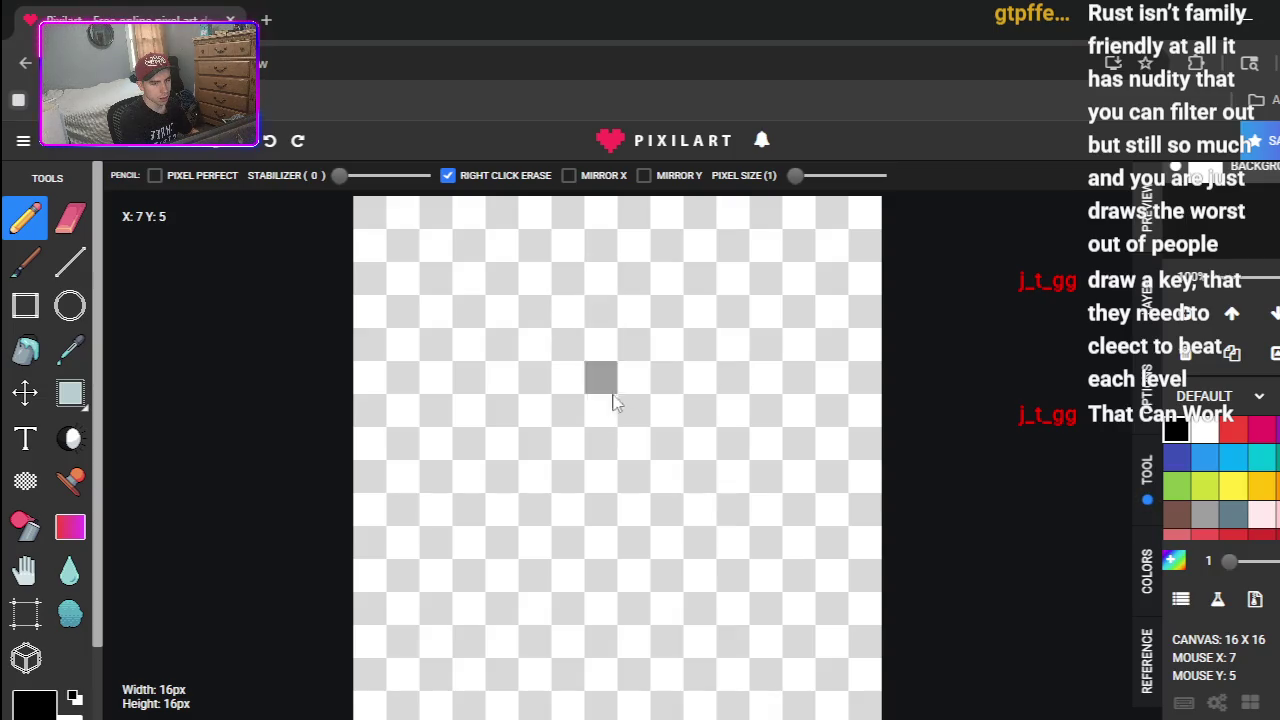
left_click(668, 322)
left_click(671, 385)
left_click(633, 312)
left_click(633, 378)
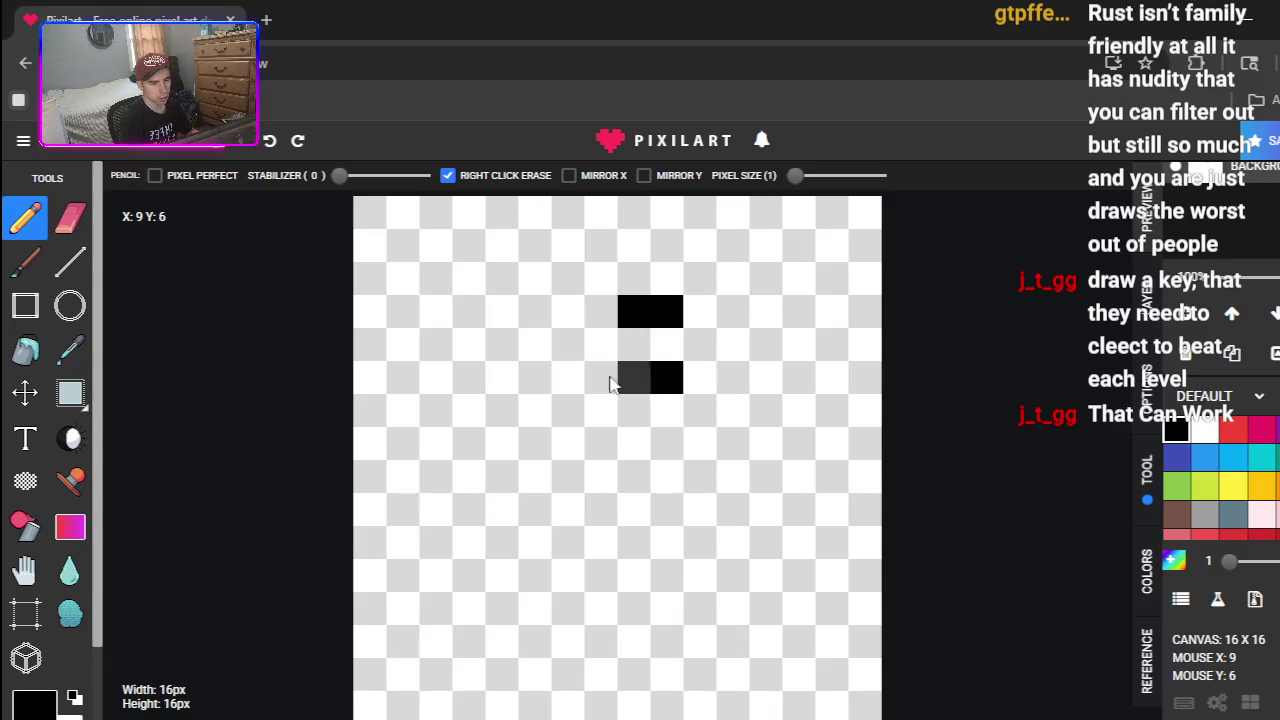
- Recolour both key teeth, trying yellow first and settling on red
left_click(1260, 487)
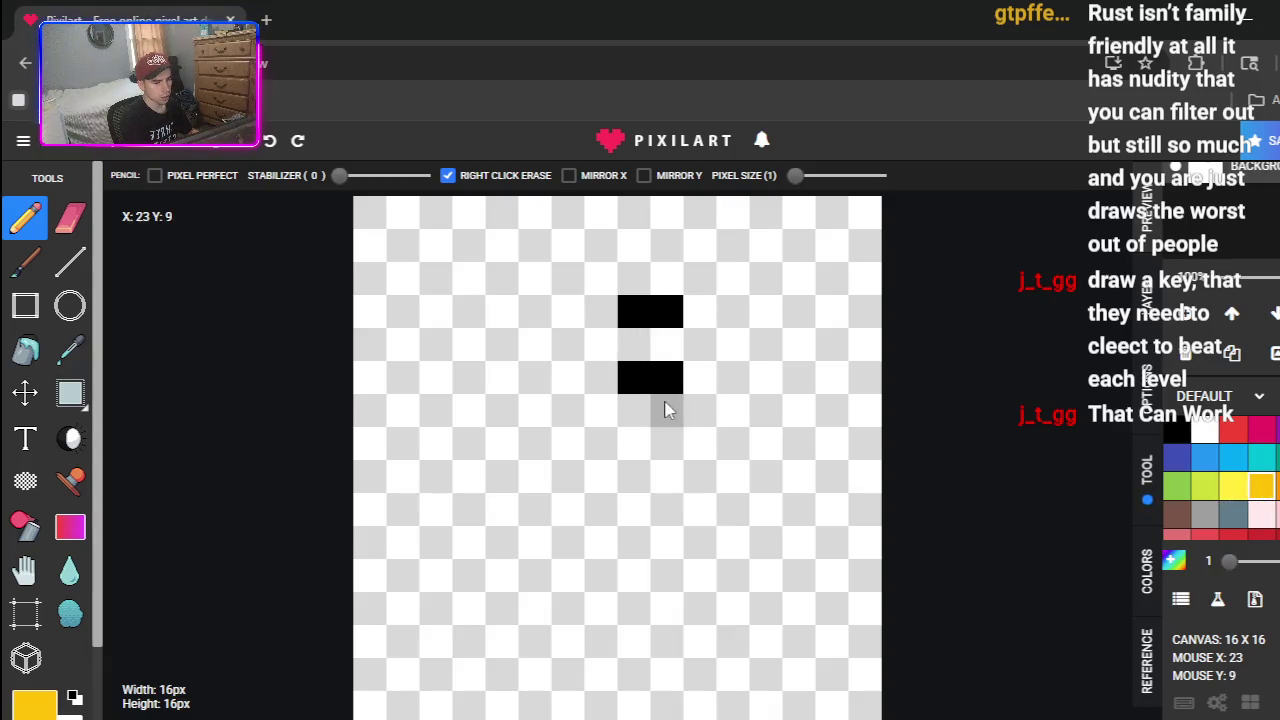
left_click_drag(667, 380, 640, 380)
left_click_drag(656, 326, 625, 312)
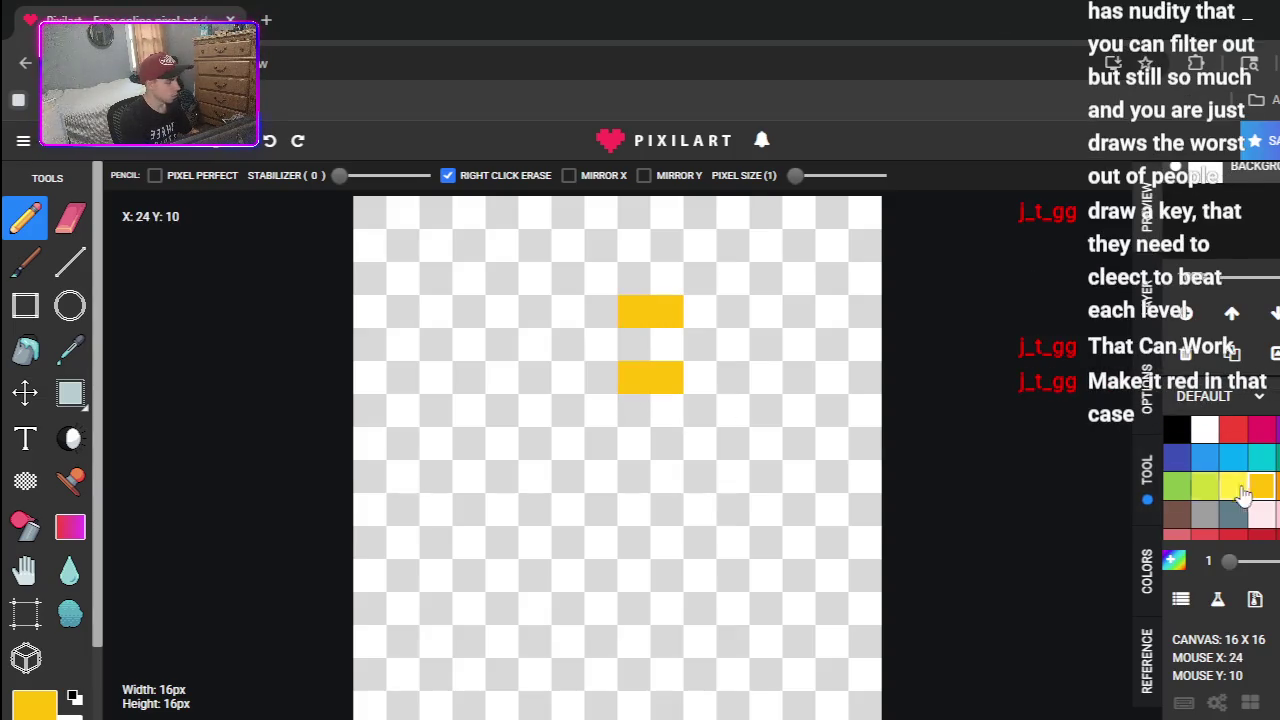
left_click(1233, 429)
left_click_drag(665, 377, 634, 377)
left_click(665, 312)
left_click(634, 312)
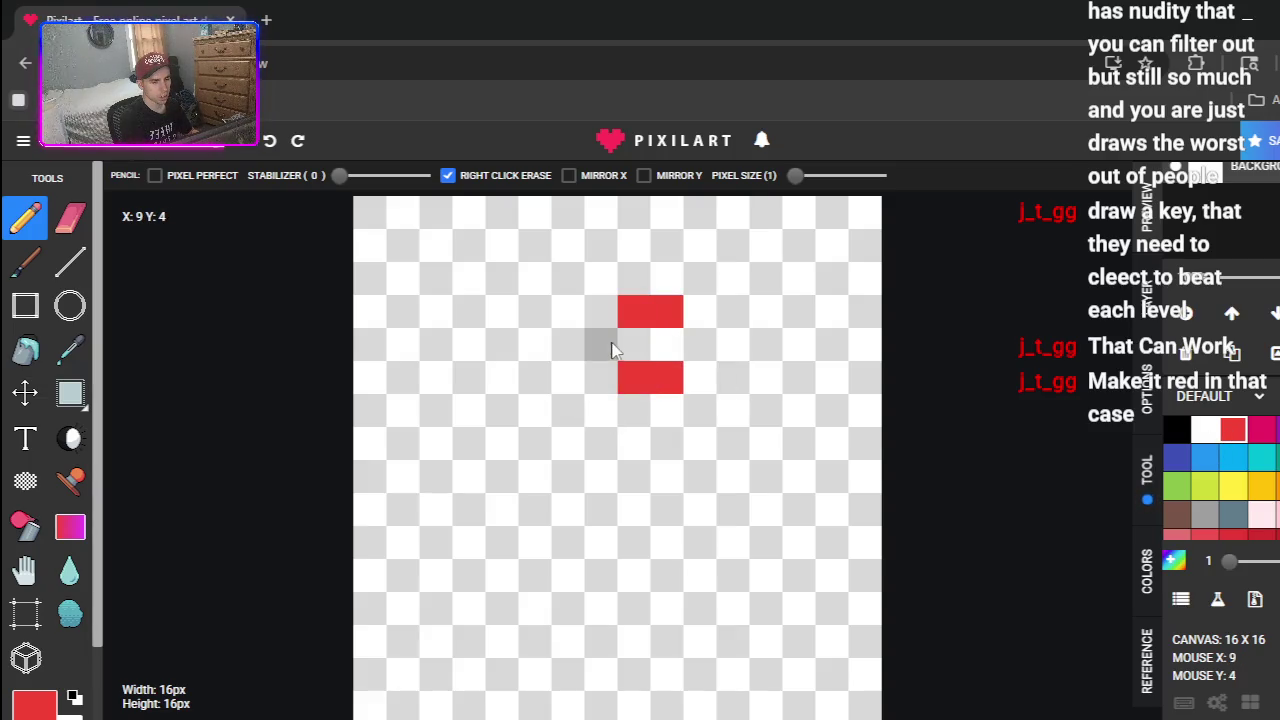
- Draw the key's red shaft down to its foot and erase the misplaced pixels around it
mouse_move(611, 318)
left_mouse_down()
mouse_move(600, 514)
mouse_move(571, 580)
left_mouse_up()
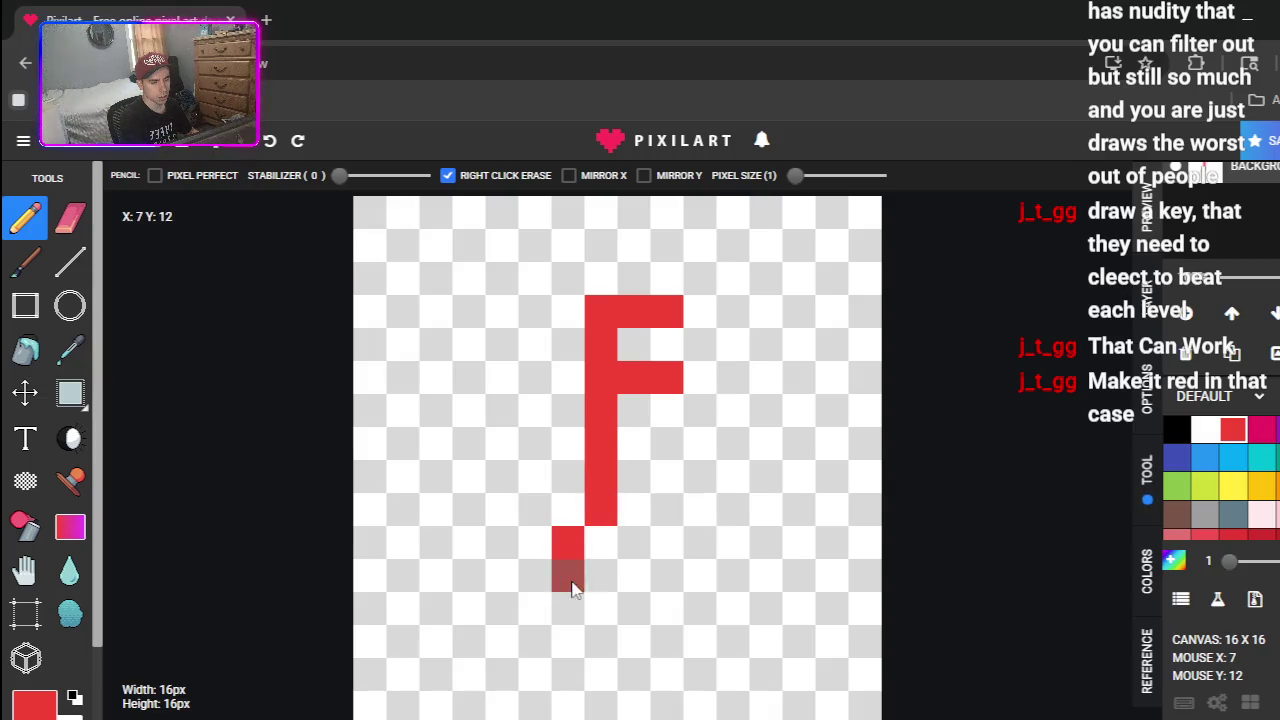
left_click(592, 605)
left_click(644, 575)
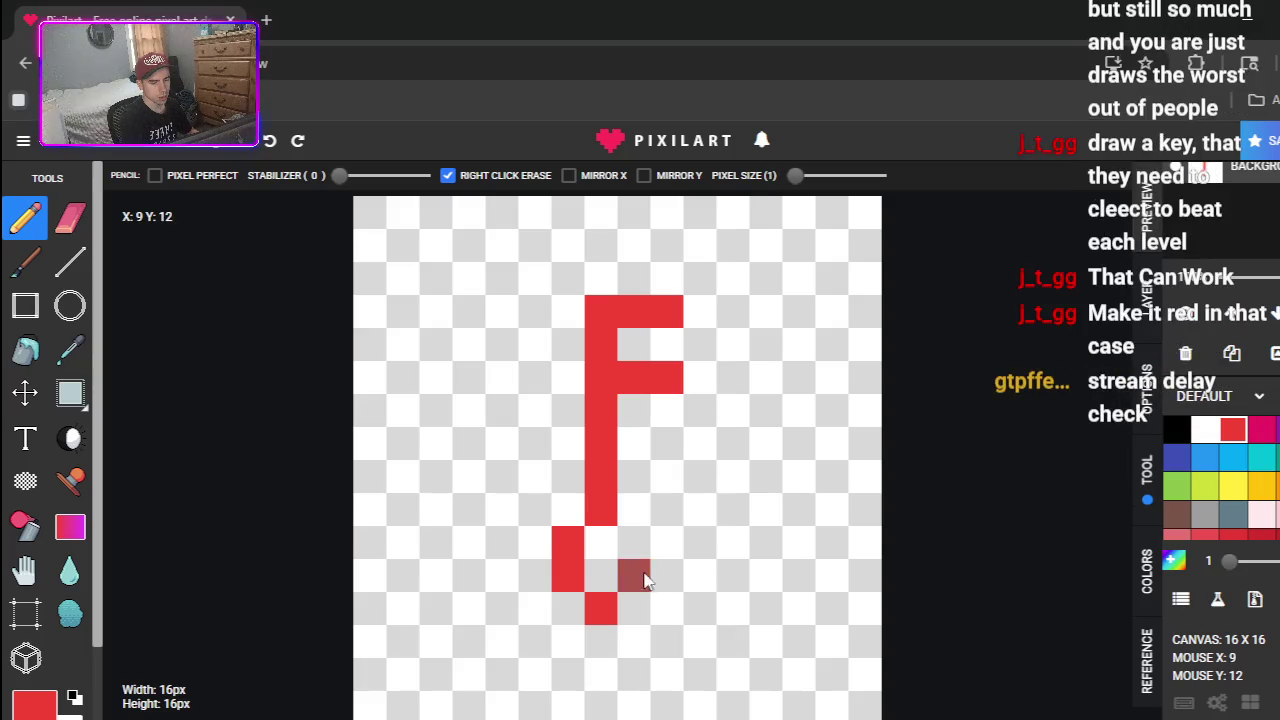
left_click(636, 545)
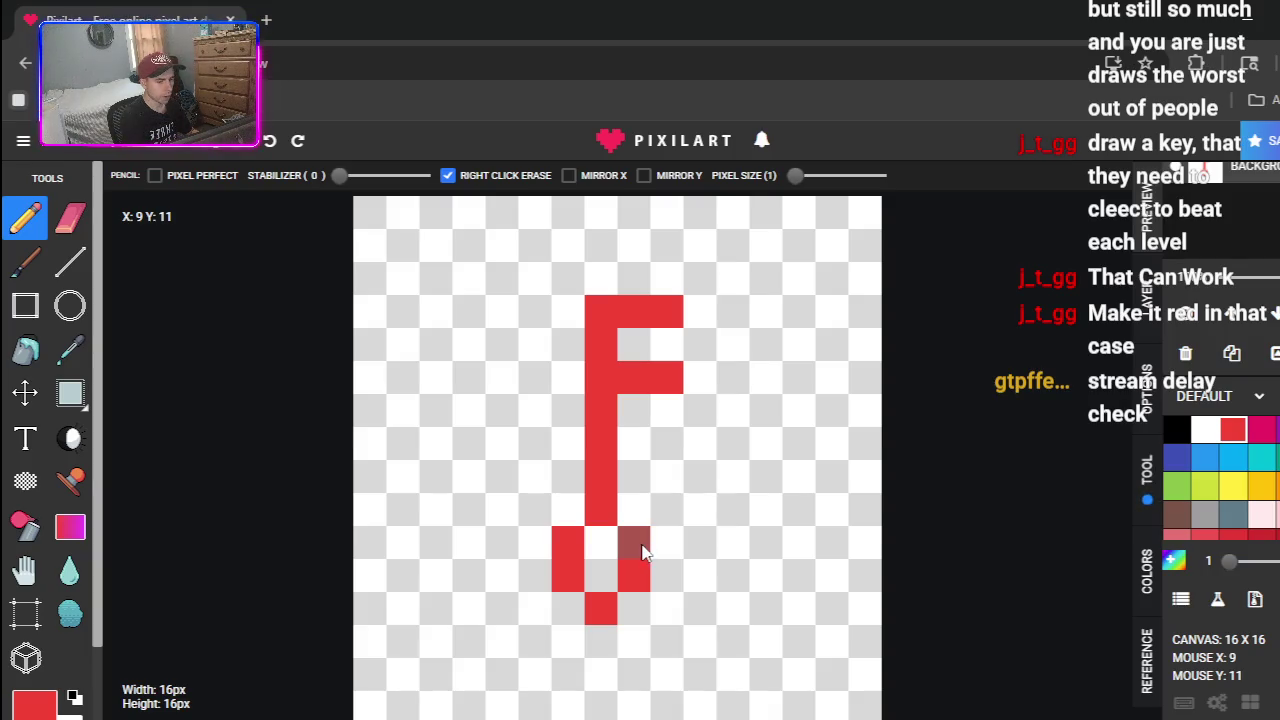
right_click(642, 552)
right_click(636, 575)
right_click(598, 608)
right_click(560, 568)
right_click(558, 550)
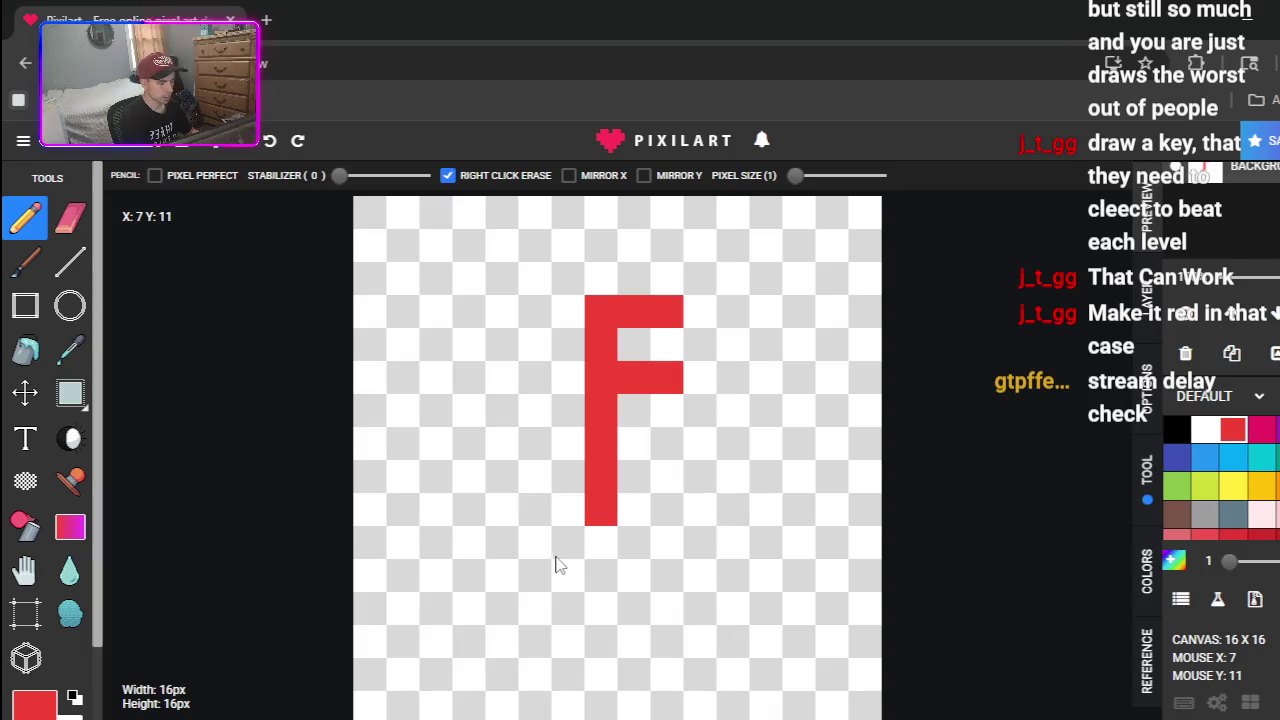
- Draw the round red loop at the bottom of the key and dismiss the ad
left_click(566, 543)
left_click(535, 575)
left_click(567, 608)
left_click(600, 608)
left_click(633, 608)
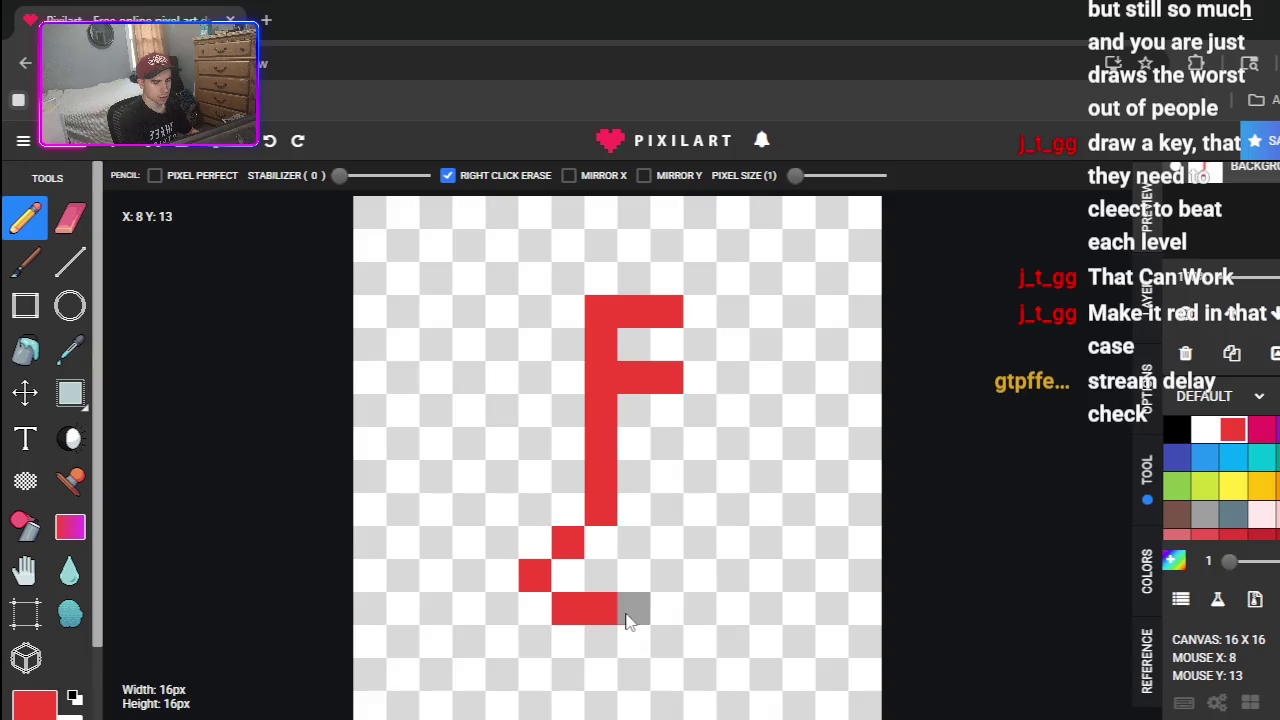
left_click(666, 575)
left_click(633, 543)
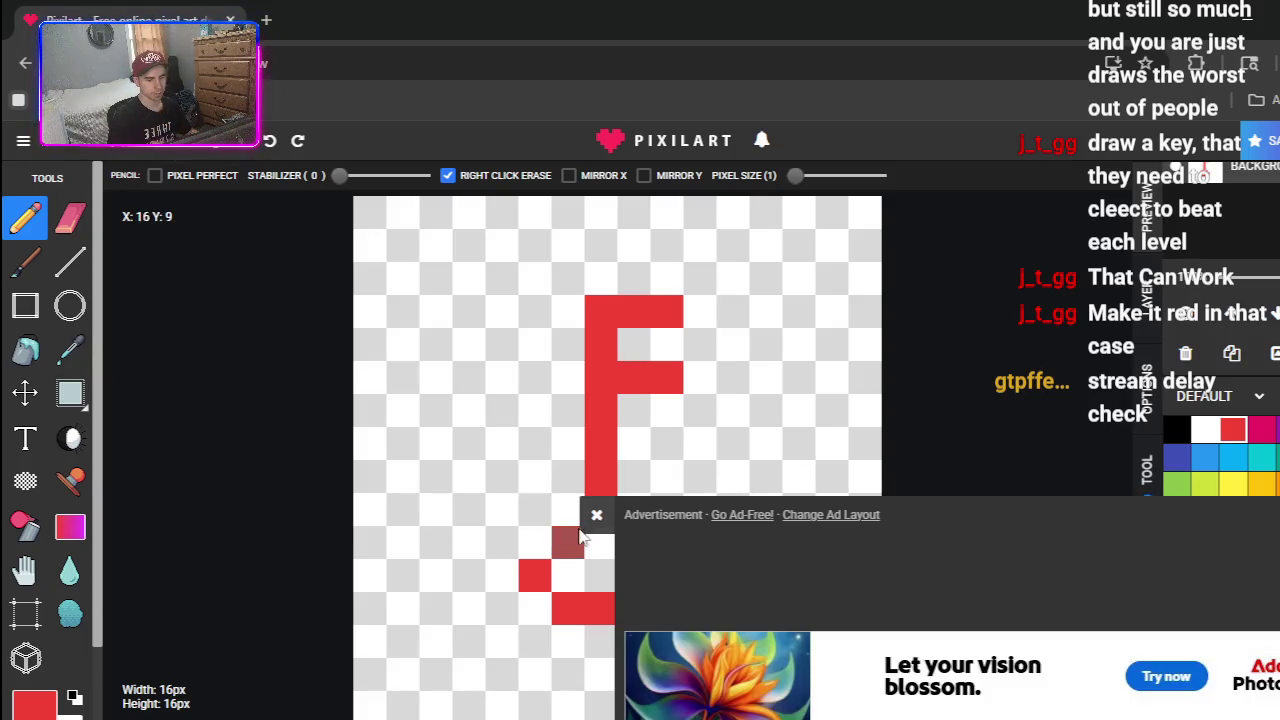
left_click(592, 513)
left_click(23, 140)
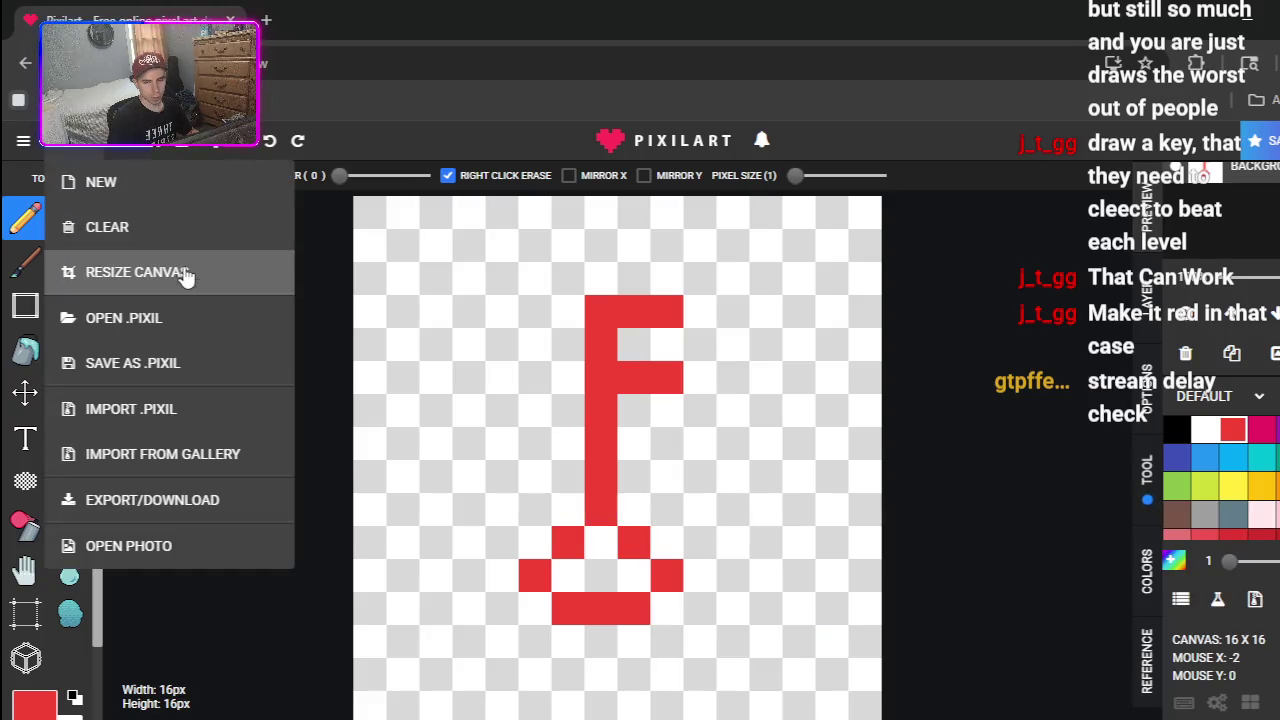
left_click(160, 274)
double_click(617, 358)
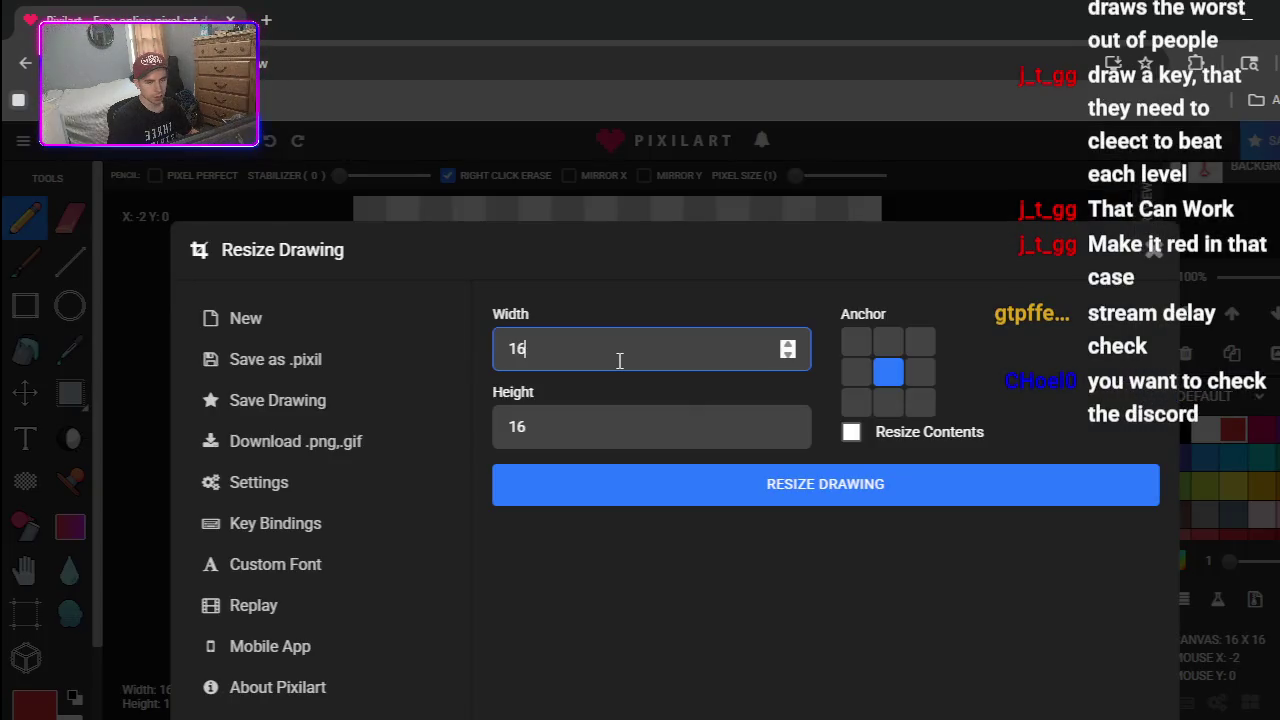
type("8")
double_click(617, 420)
type("8")
left_click(657, 484)
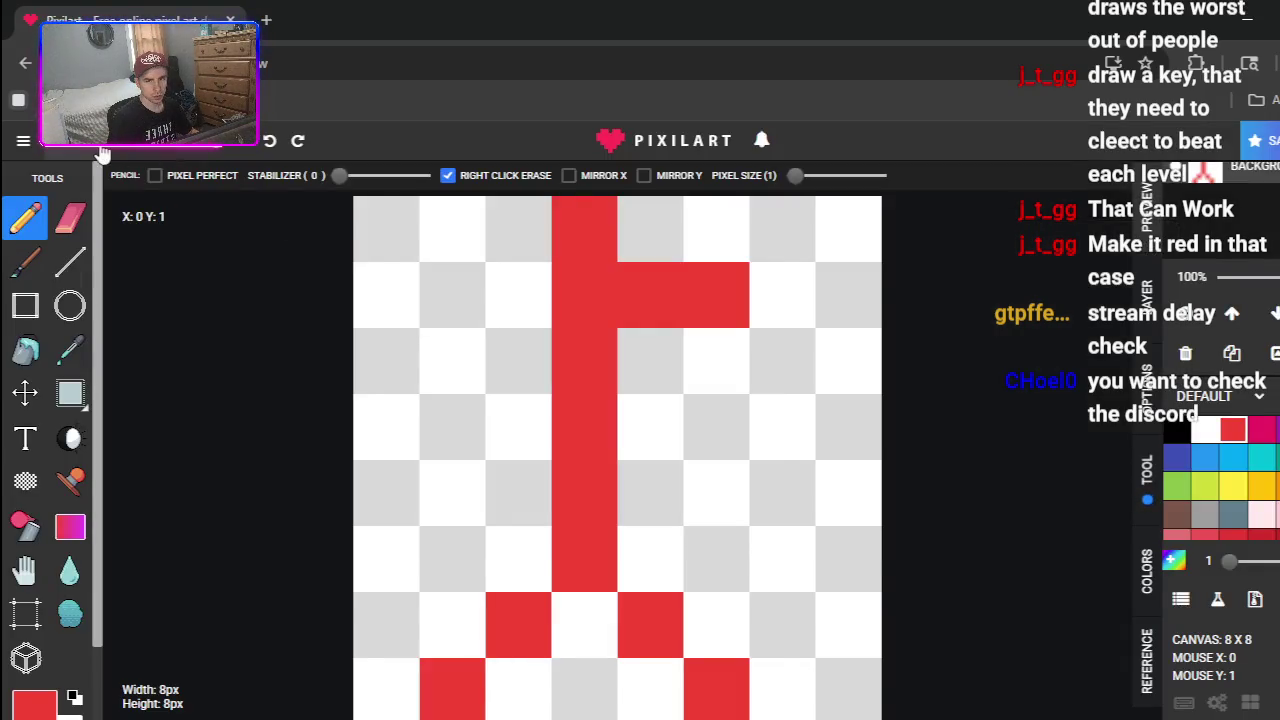
key("ctrl+z")
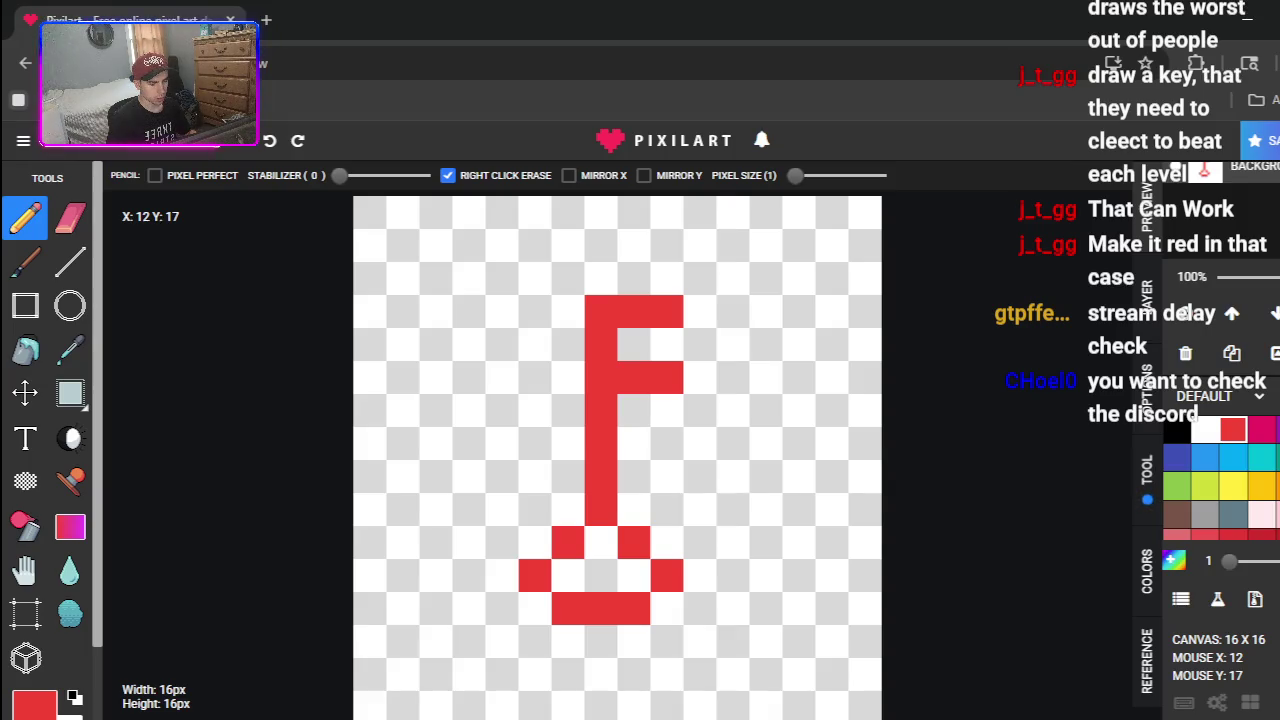
key("alt+Tab")
left_click(200, 437)
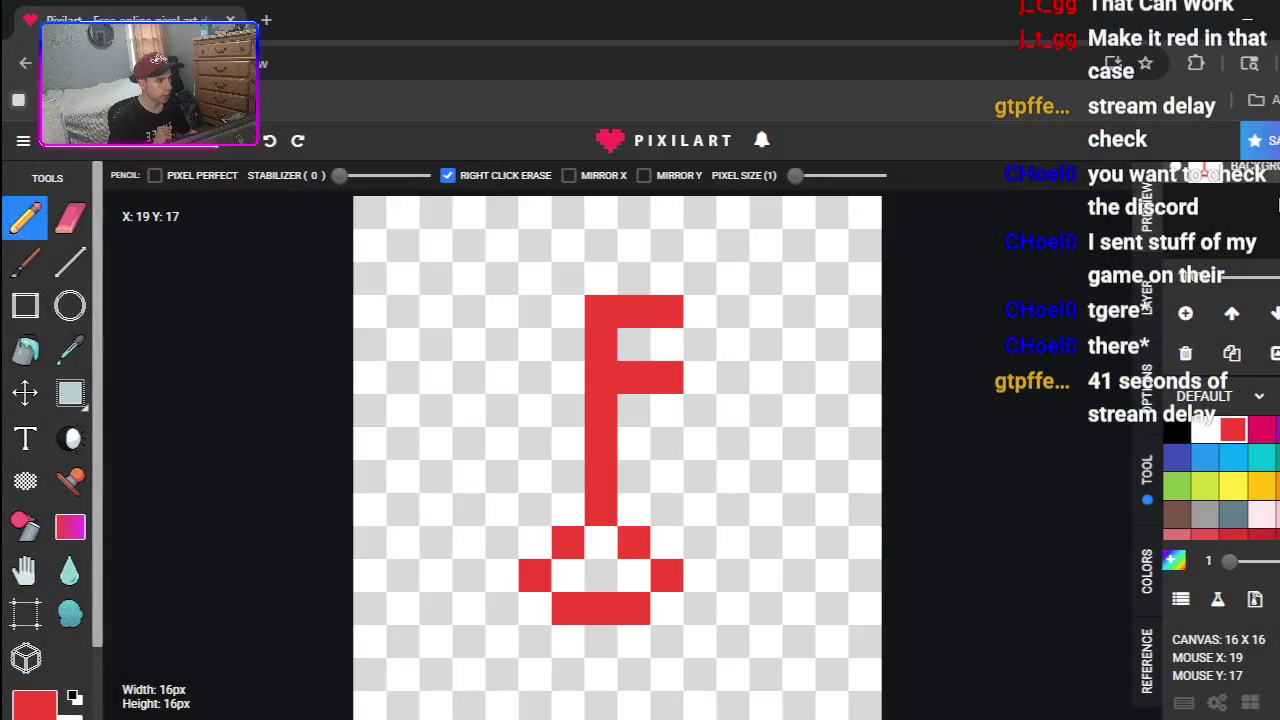
left_click(1270, 200)
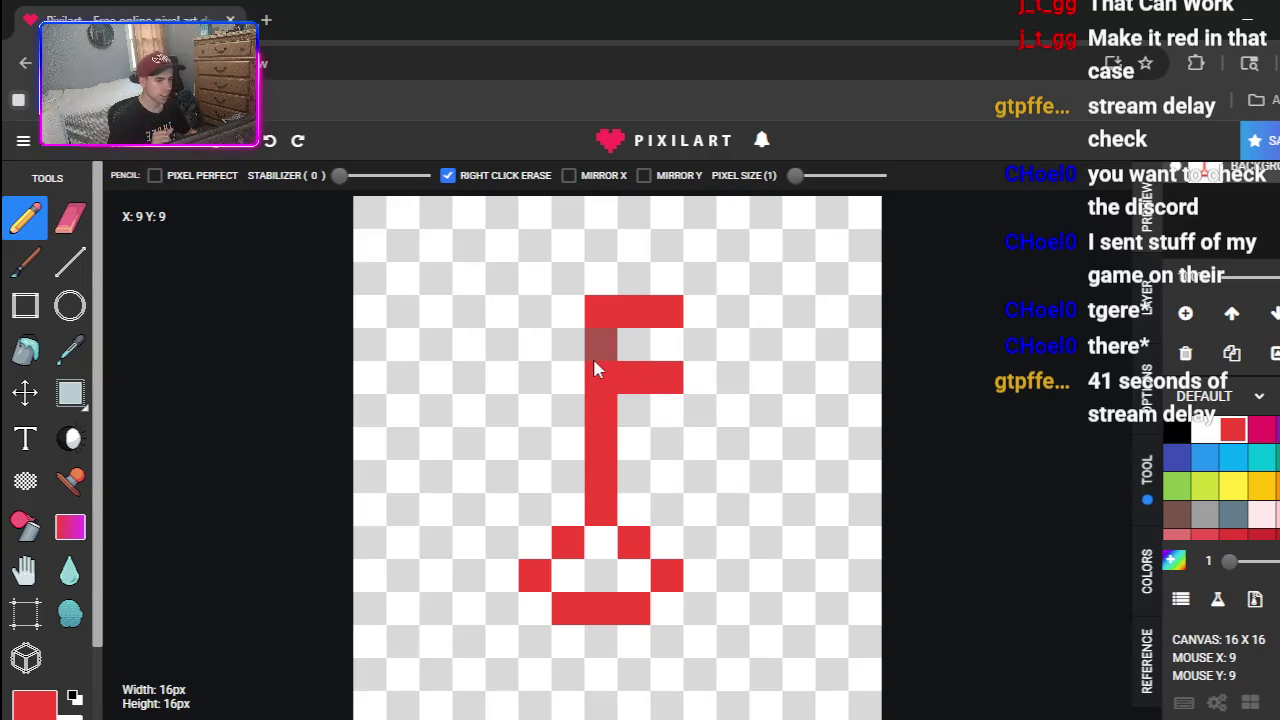
- Extend the key's shaft upward and switch the pencil colour to black
left_click(613, 300)
left_click(601, 246)
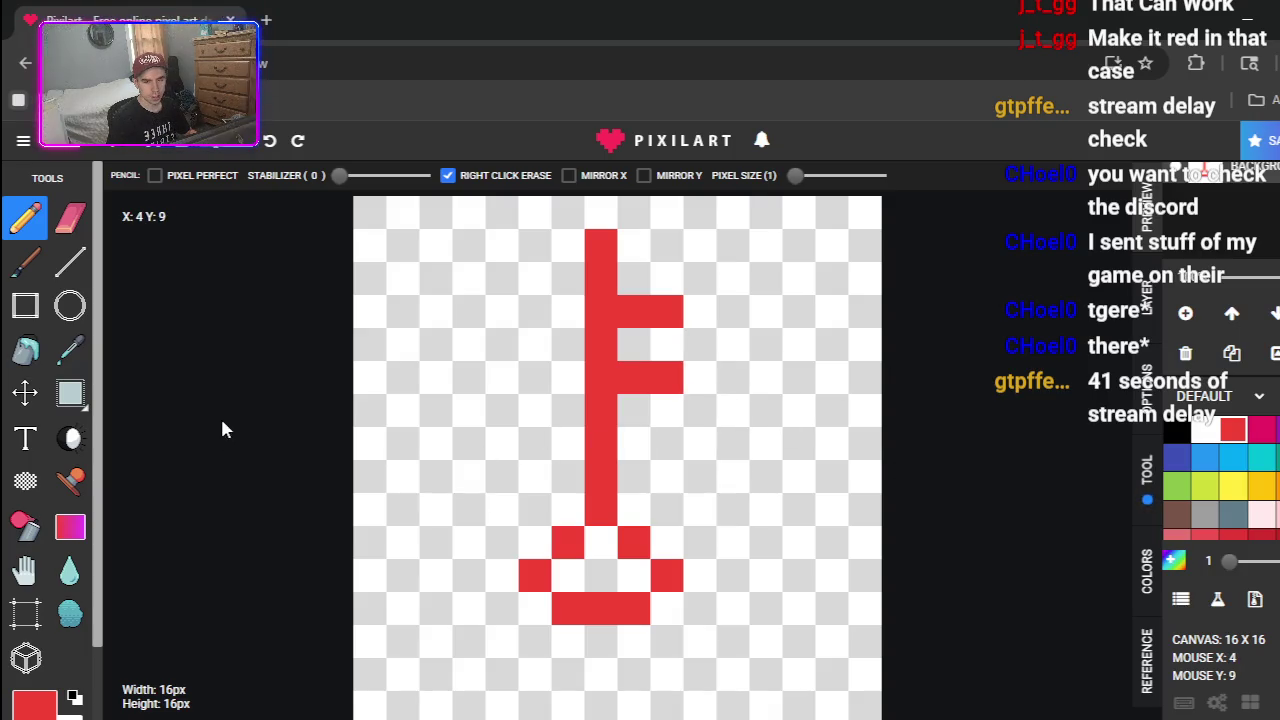
left_click(66, 393)
left_click(1176, 430)
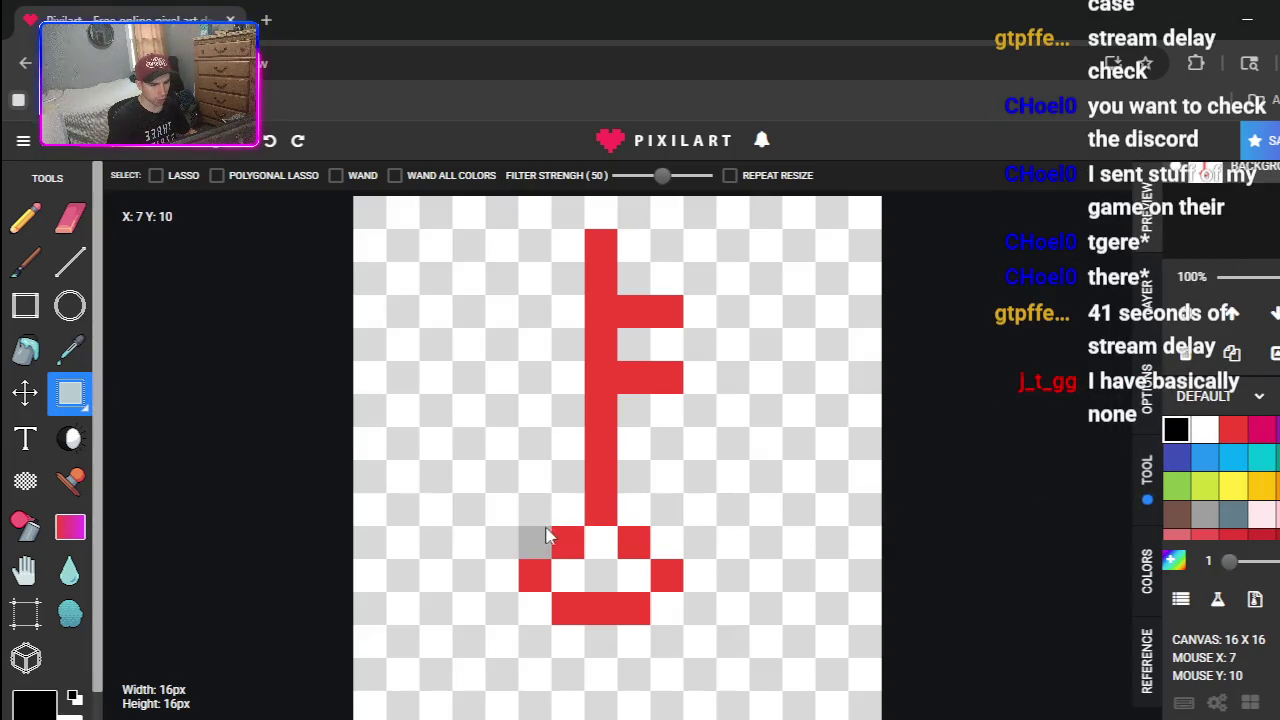
left_click(25, 218)
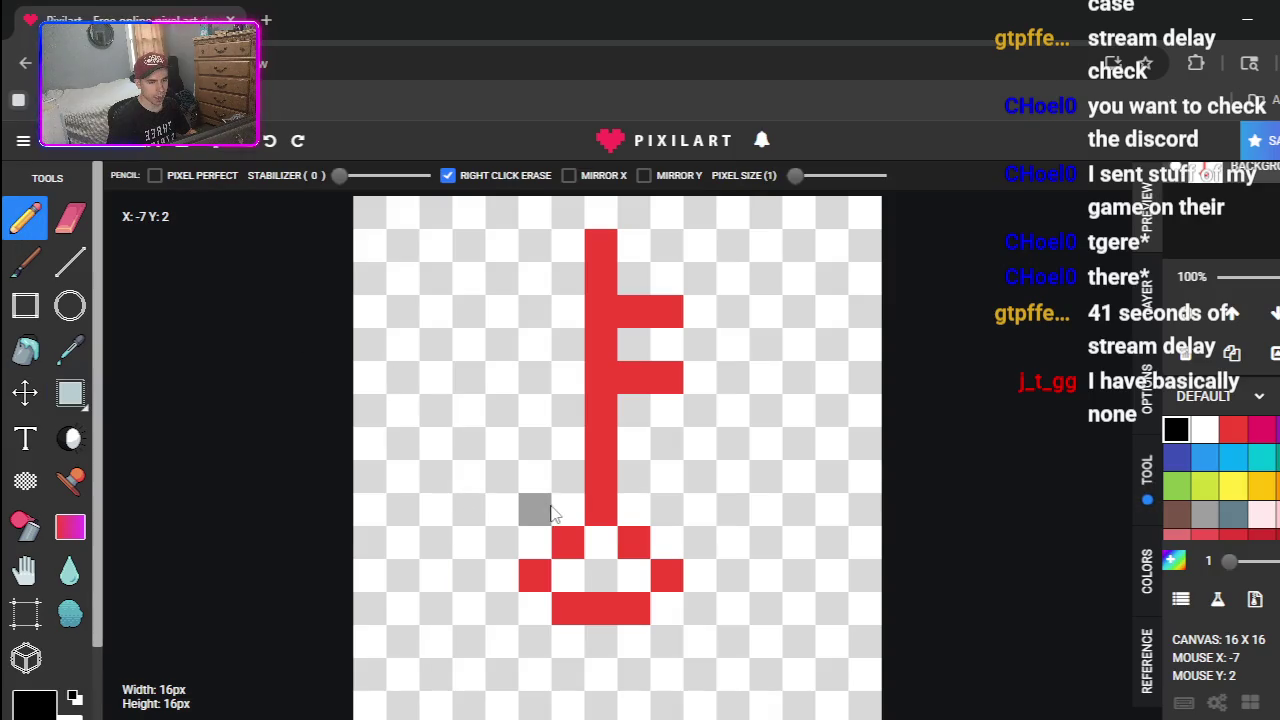
- Outline the lower shaft and the key's ring in black
left_click_drag(535, 509, 566, 512)
left_click(535, 542)
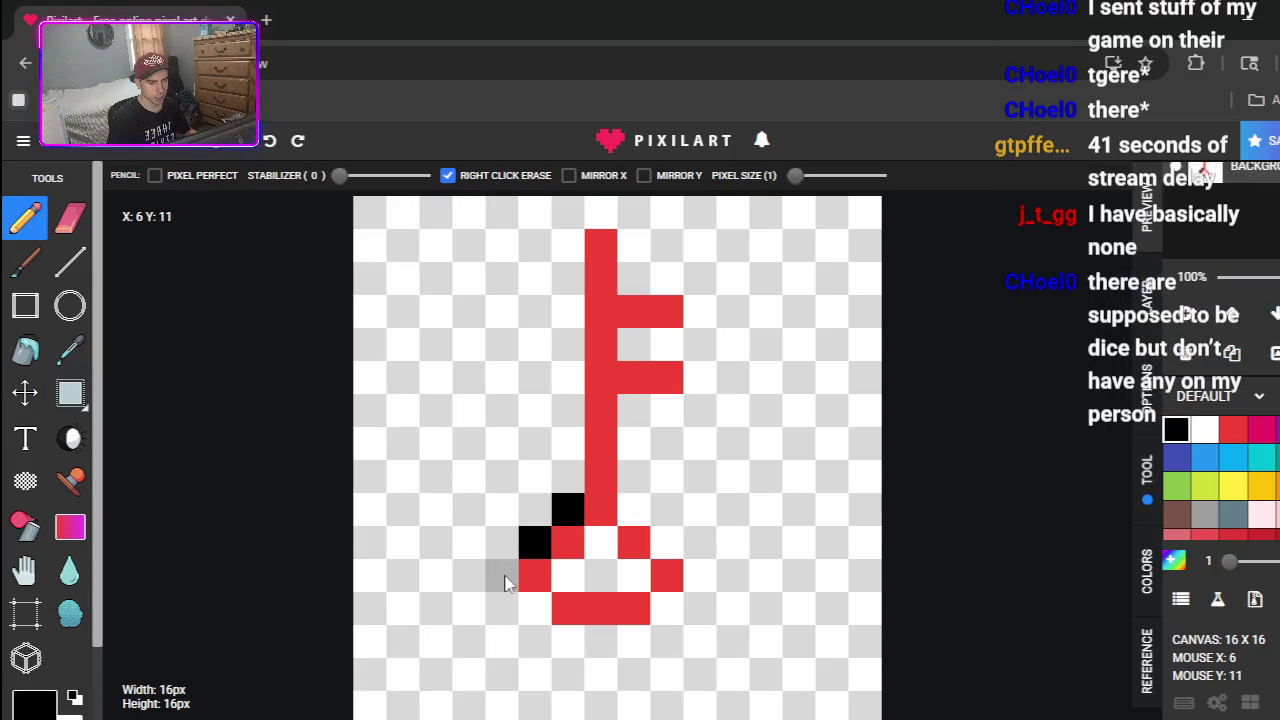
left_click(502, 575)
left_click(502, 608)
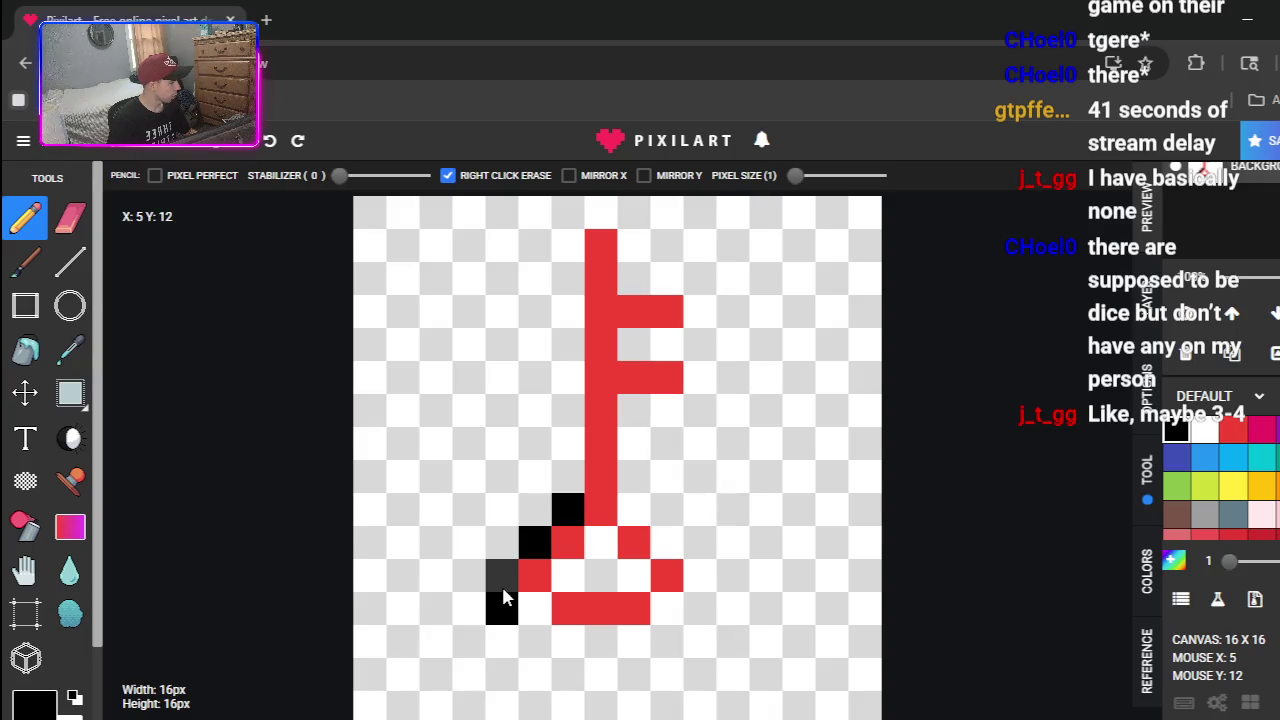
left_click(532, 606)
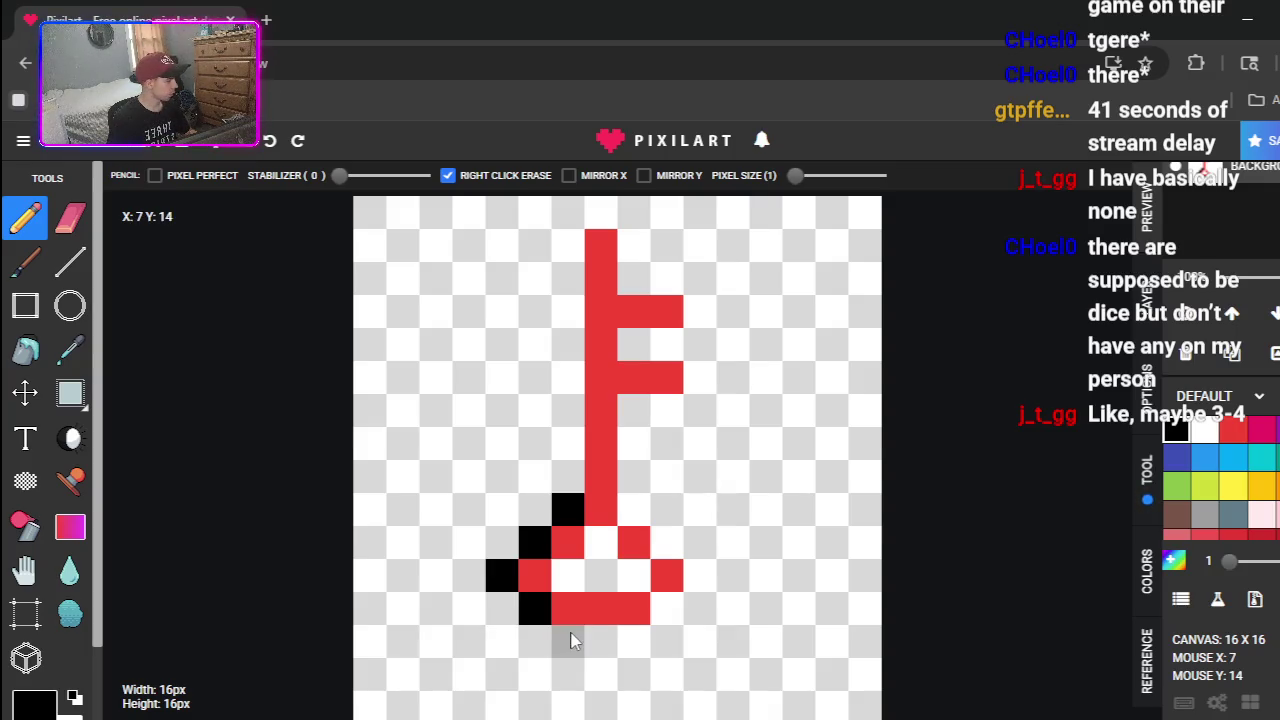
mouse_move(566, 642)
left_mouse_down()
mouse_move(640, 646)
mouse_move(663, 623)
left_mouse_up()
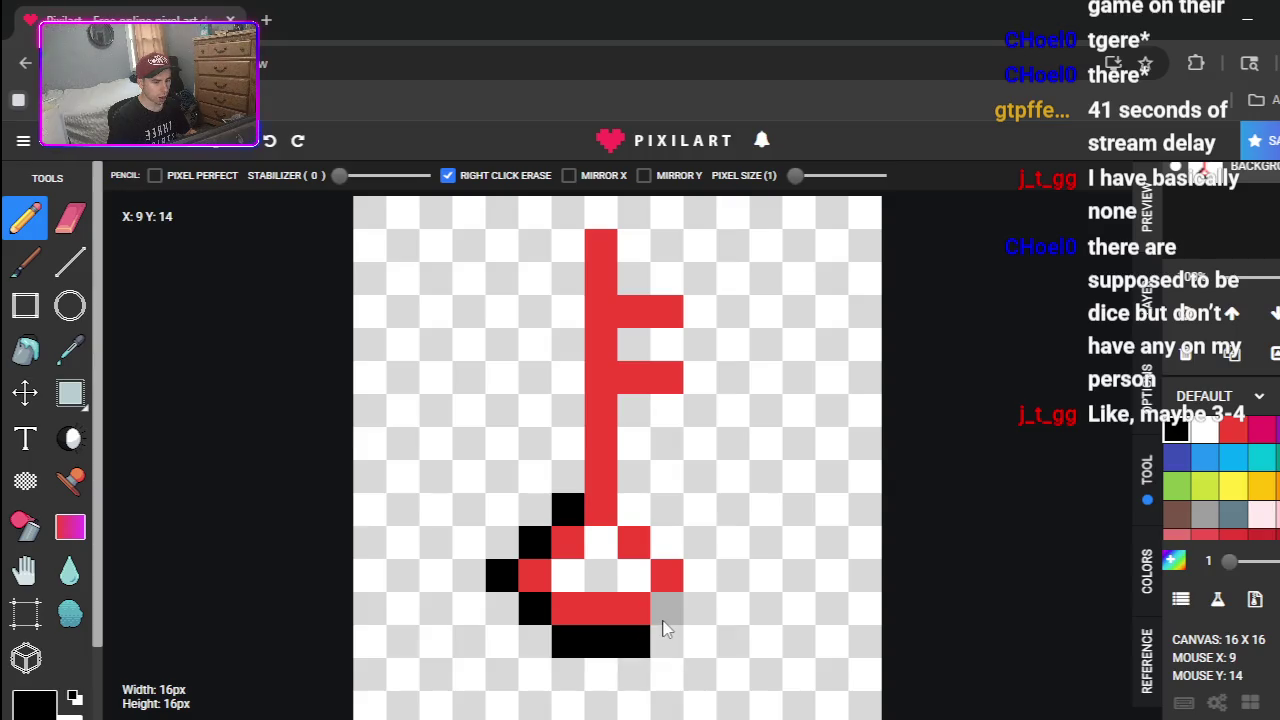
left_click(699, 576)
left_click(666, 542)
left_click(633, 510)
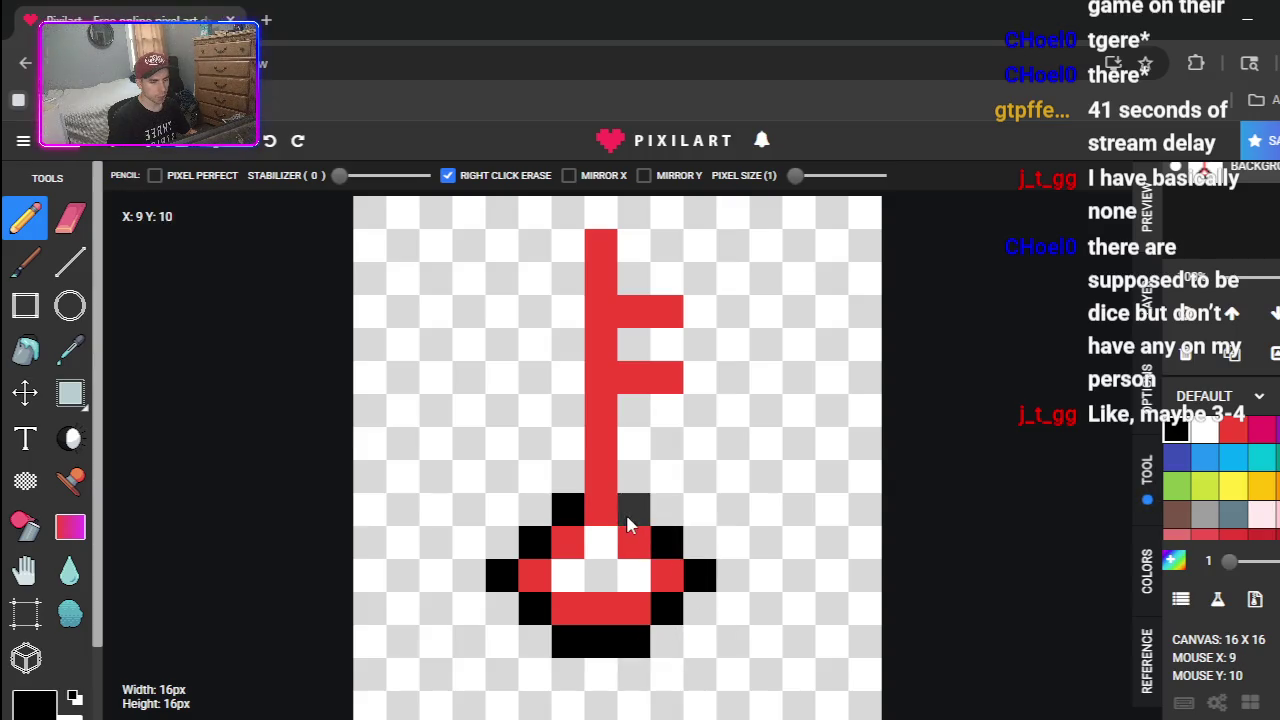
- Outline the stem's right side, both teeth, the stem top and left side in black
mouse_move(656, 492)
left_mouse_down()
mouse_move(640, 486)
mouse_move(634, 434)
mouse_move(706, 410)
left_mouse_up()
left_click(700, 377)
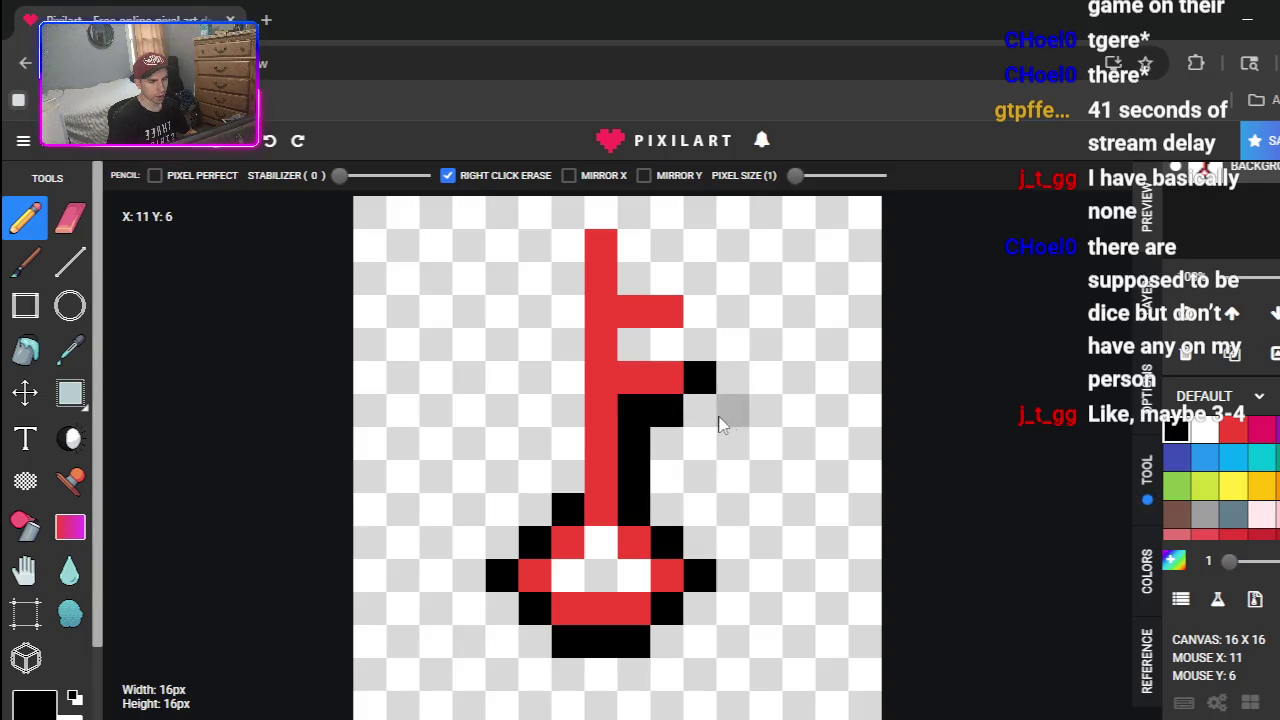
left_click(666, 344)
left_click(643, 352)
left_click(699, 311)
left_click(666, 278)
left_click(600, 278)
left_click(620, 285)
key("ctrl+z")
left_click(628, 274)
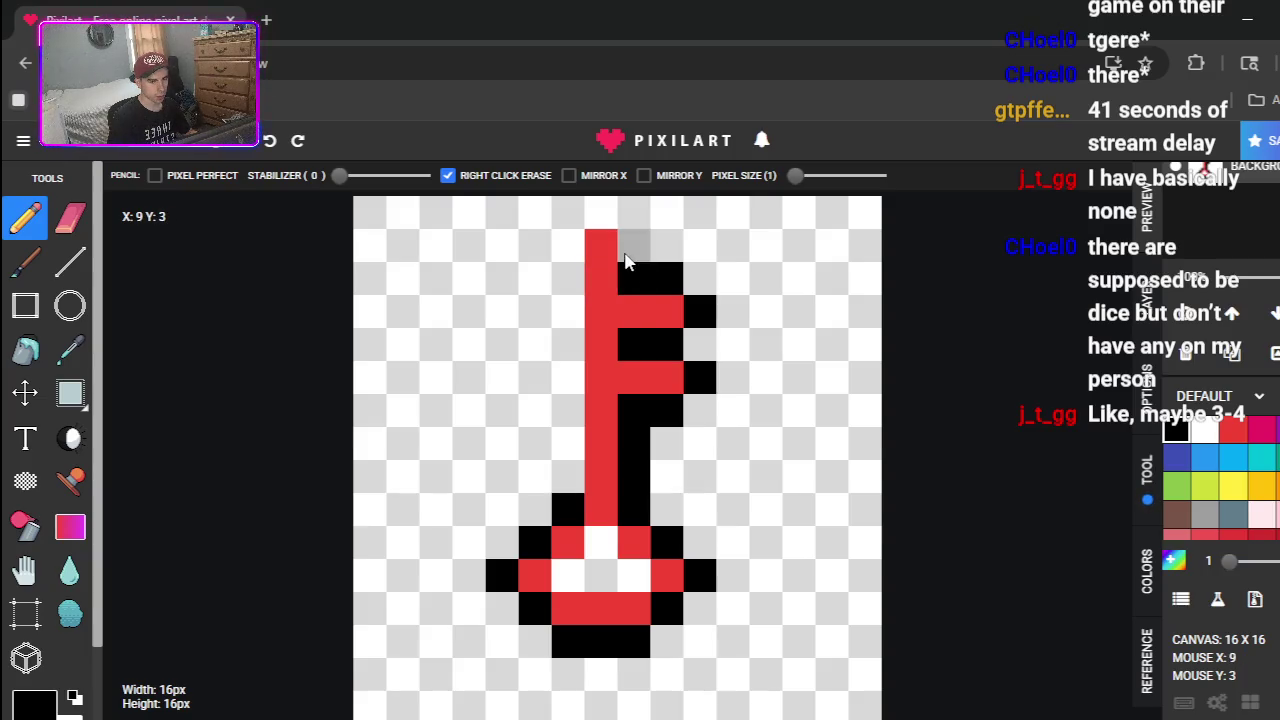
left_click(630, 245)
left_click(601, 212)
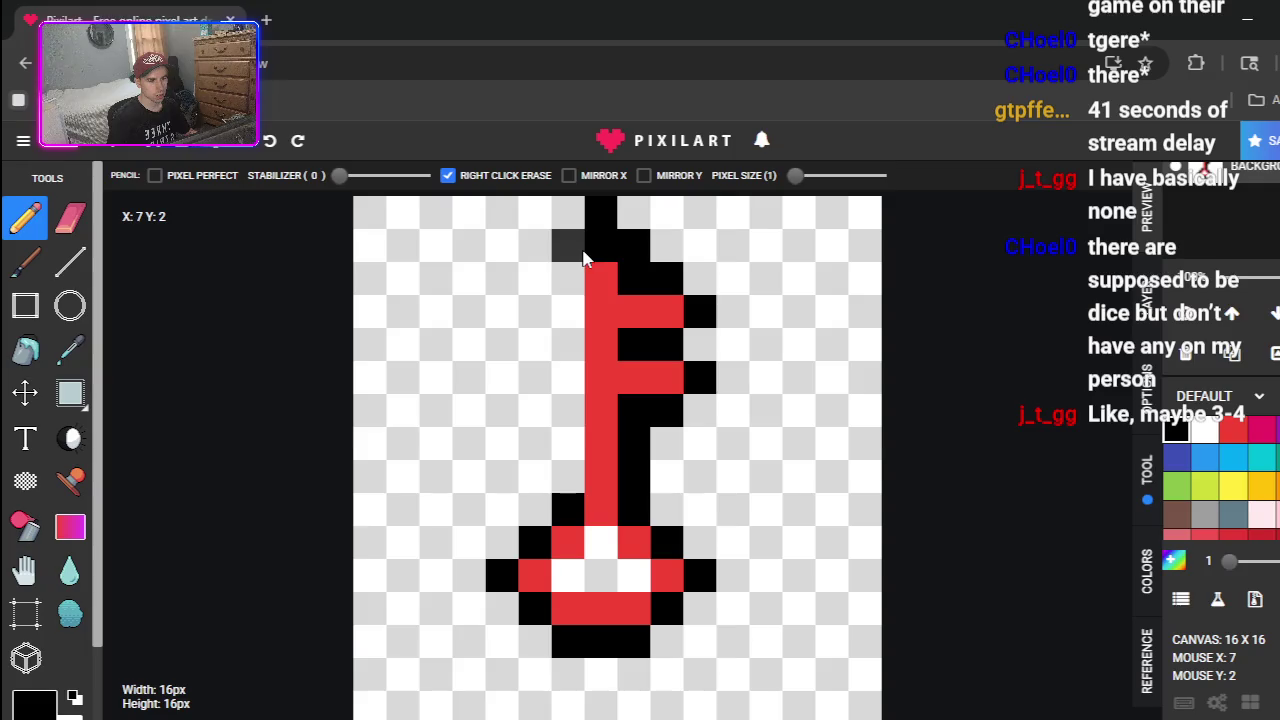
left_click_drag(577, 258, 575, 486)
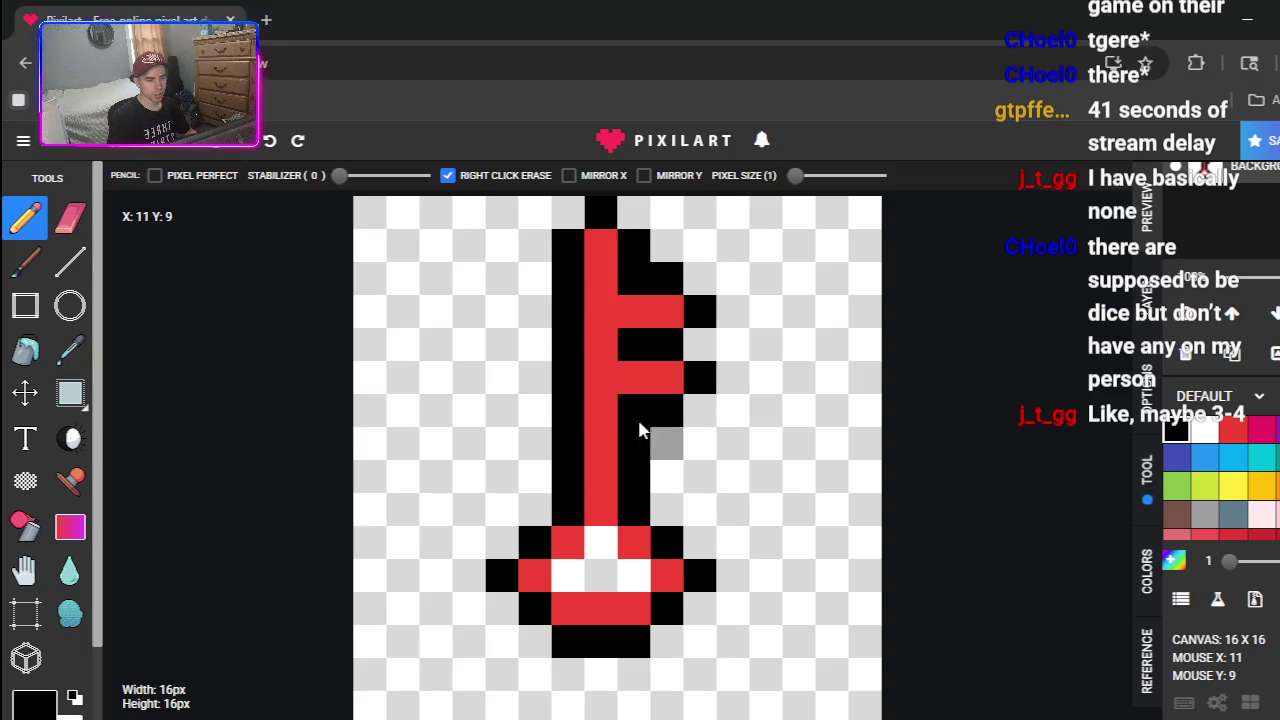
- Move the whole outlined key down two pixels, then open the save form's title field
left_click(70, 392)
mouse_move(556, 210)
left_mouse_down()
mouse_move(623, 357)
mouse_move(673, 552)
left_mouse_up()
mouse_move(500, 210)
left_mouse_down()
mouse_move(614, 380)
mouse_move(720, 657)
left_mouse_up()
mouse_move(631, 409)
left_mouse_down()
mouse_move(623, 457)
mouse_move(630, 424)
mouse_move(646, 421)
left_mouse_up()
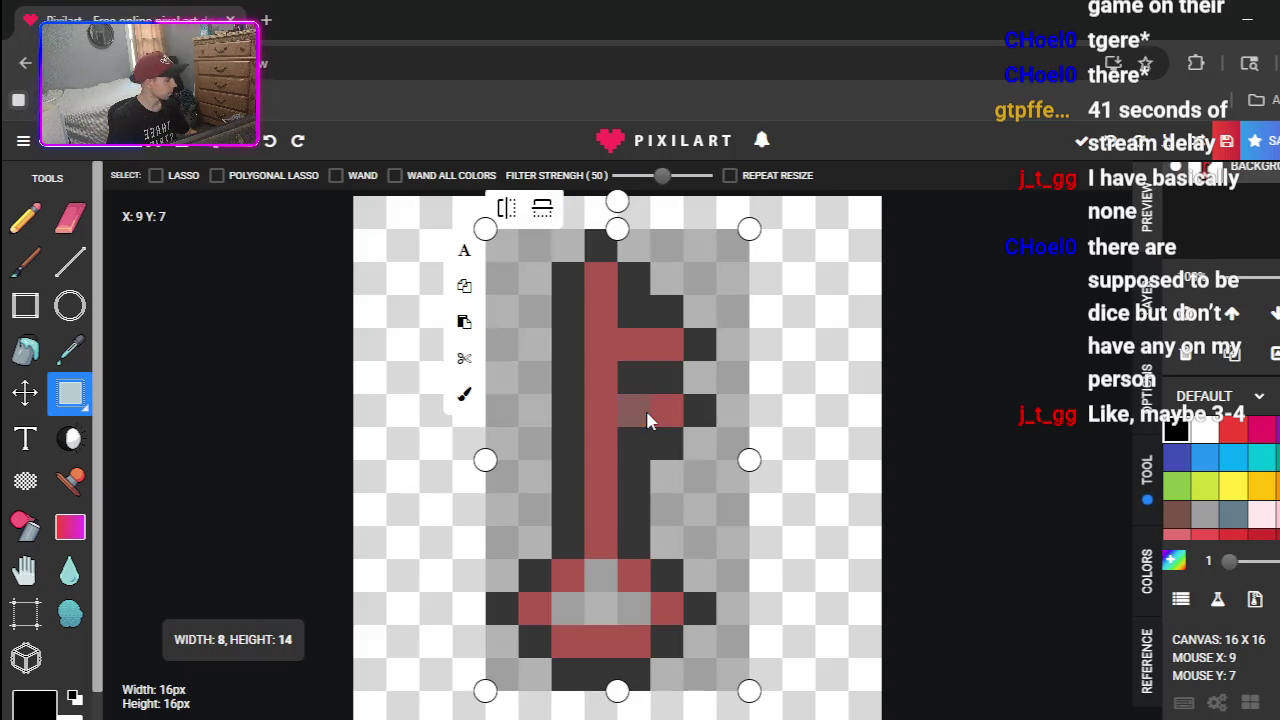
left_click(830, 390)
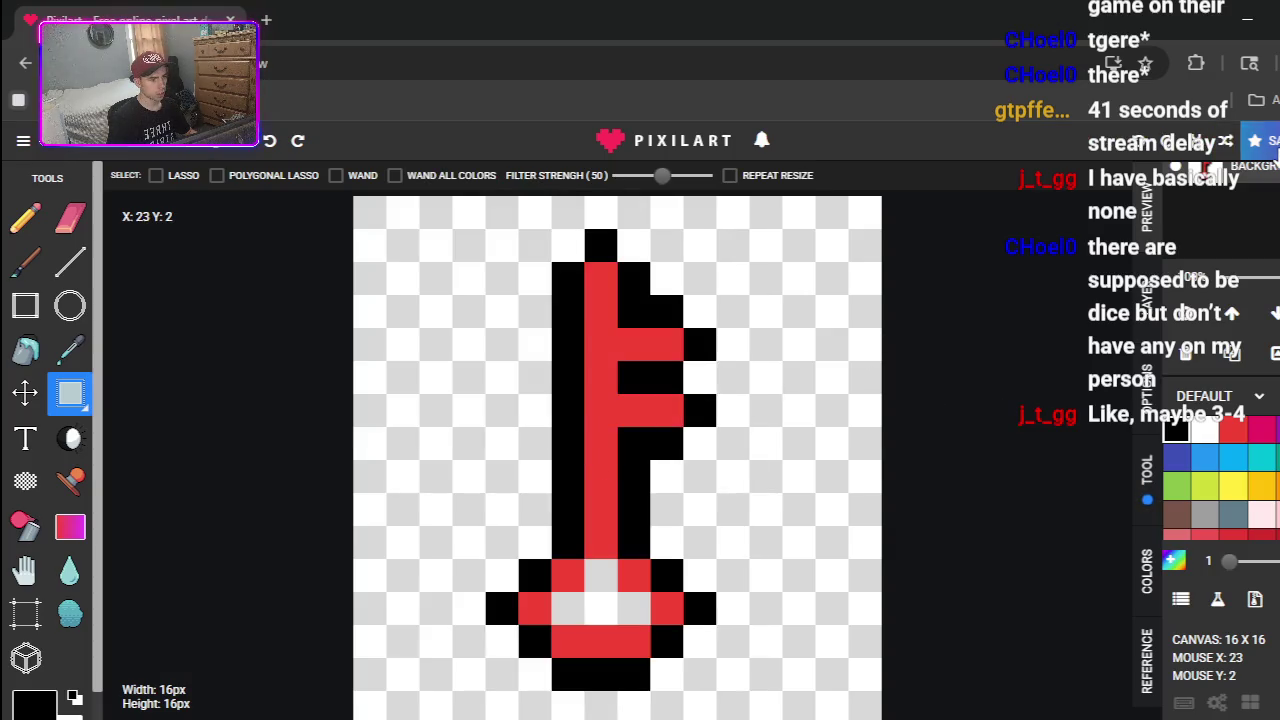
key("ctrl+s")
left_click(615, 432)
type("Boss")
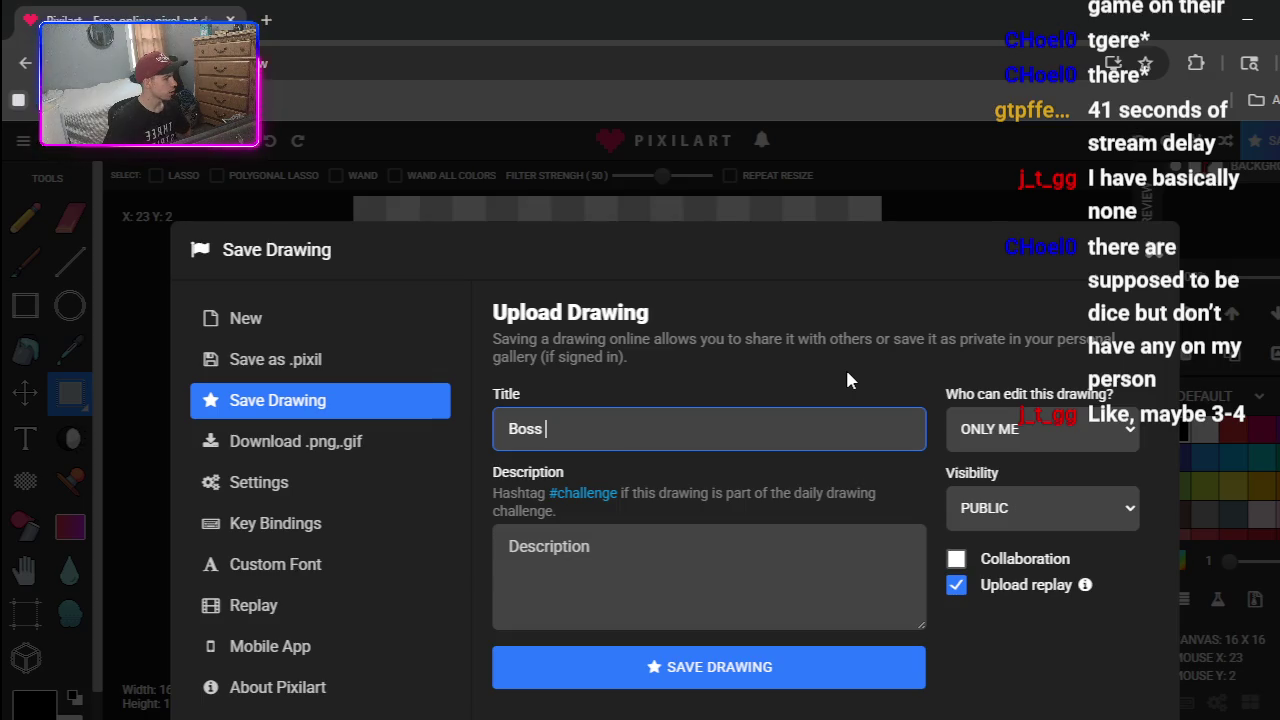
- Complete the title as 'Boss Key', save the drawing online, then go to its image page and start drawing
type("Key")
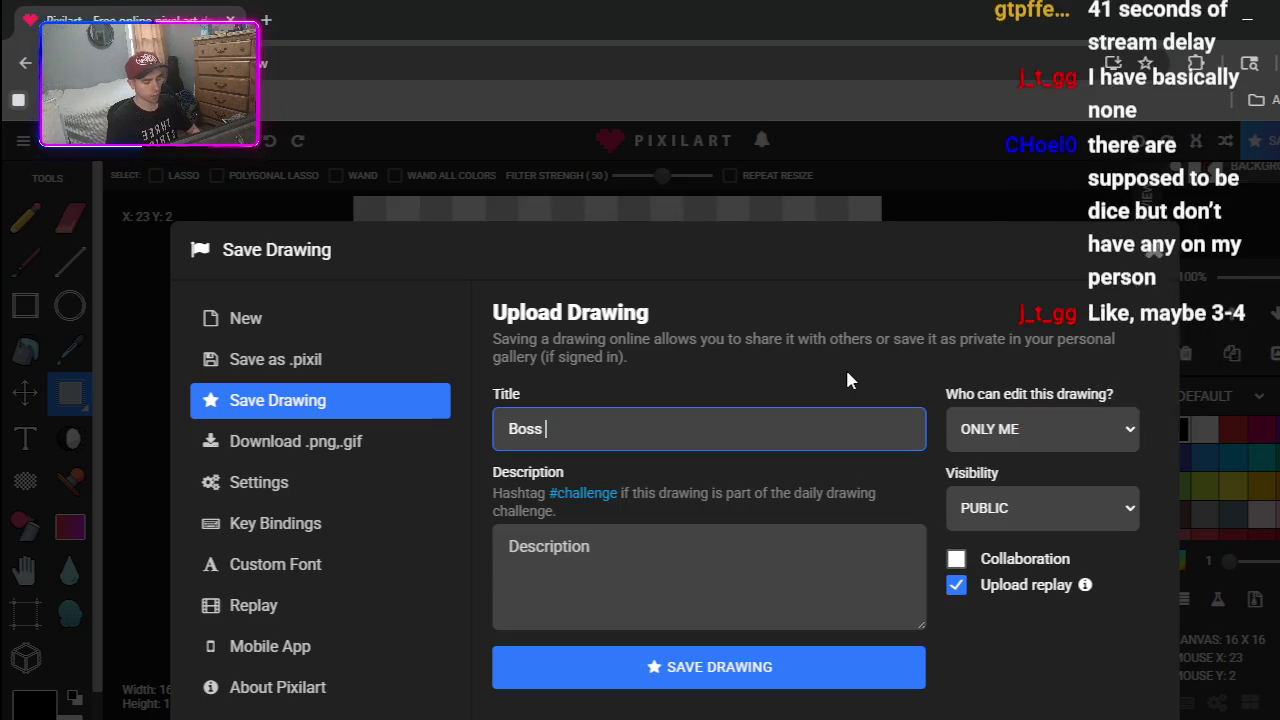
left_click(797, 697)
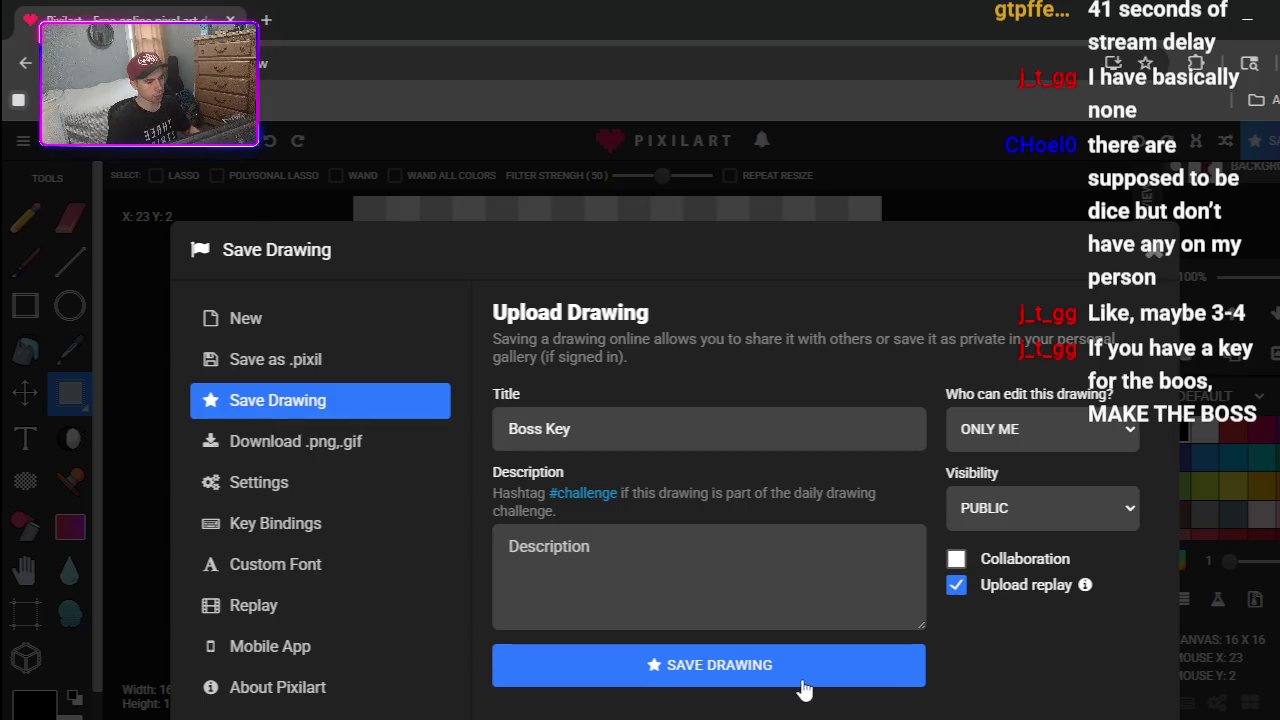
left_click(808, 682)
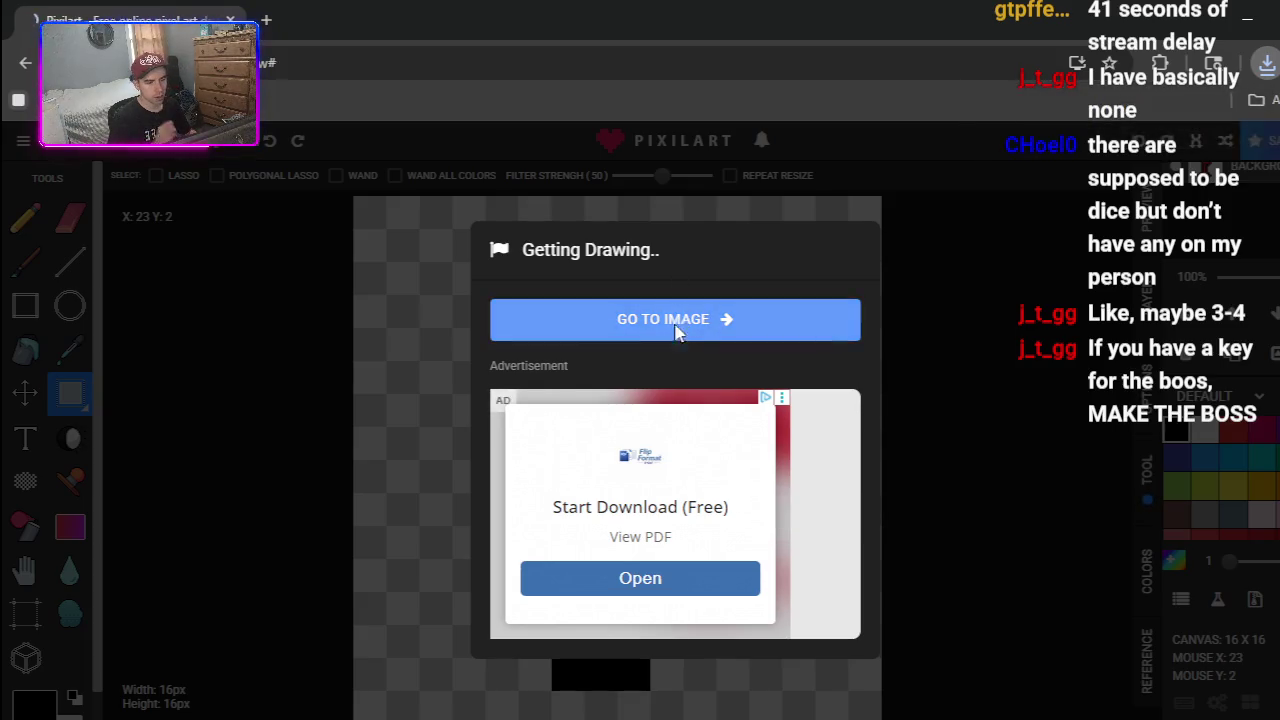
left_click(677, 325)
left_click(1102, 154)
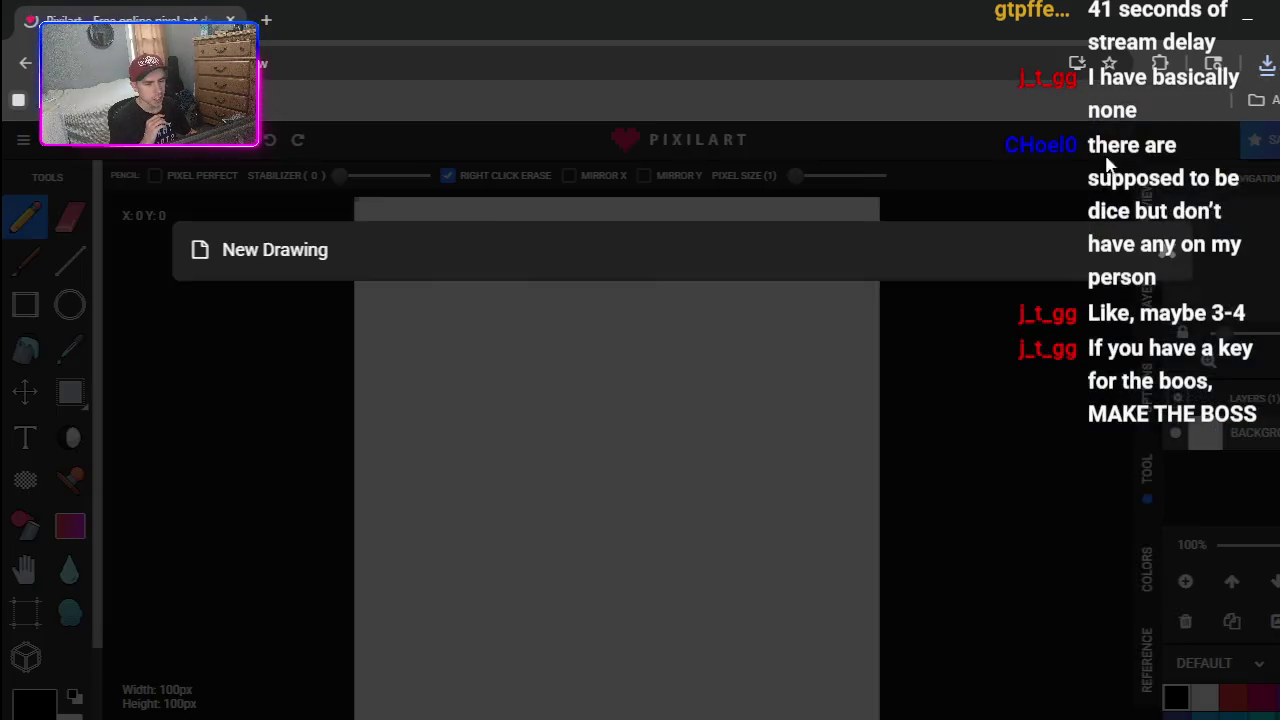
- Set the new canvas to 16 × 16 pixels, create it, and close the ad below
left_click(1026, 408)
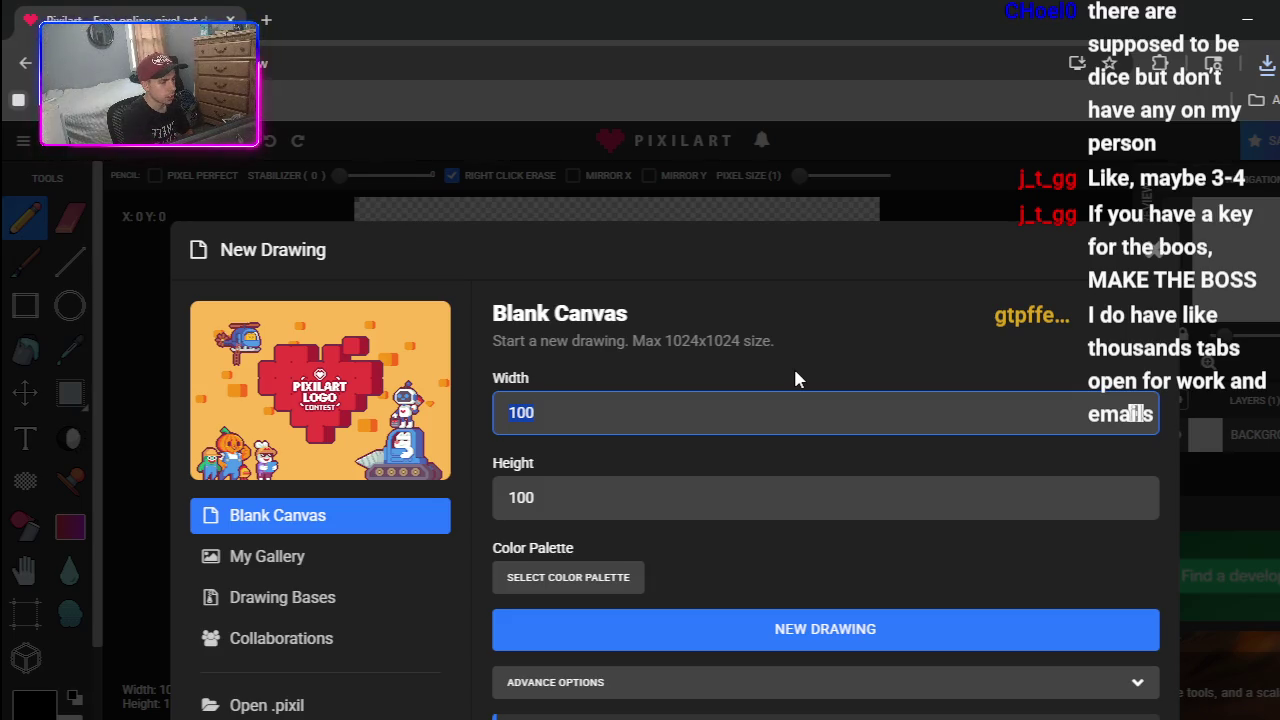
type("16")
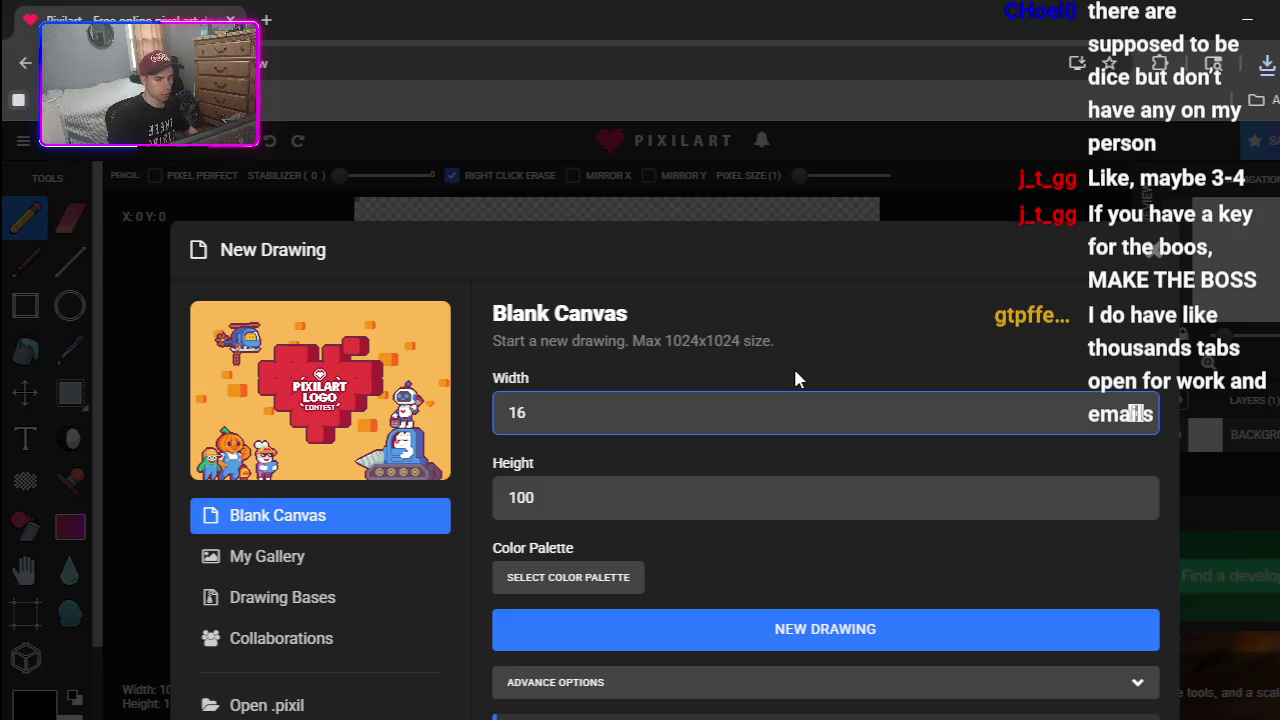
left_click(748, 492)
type("16")
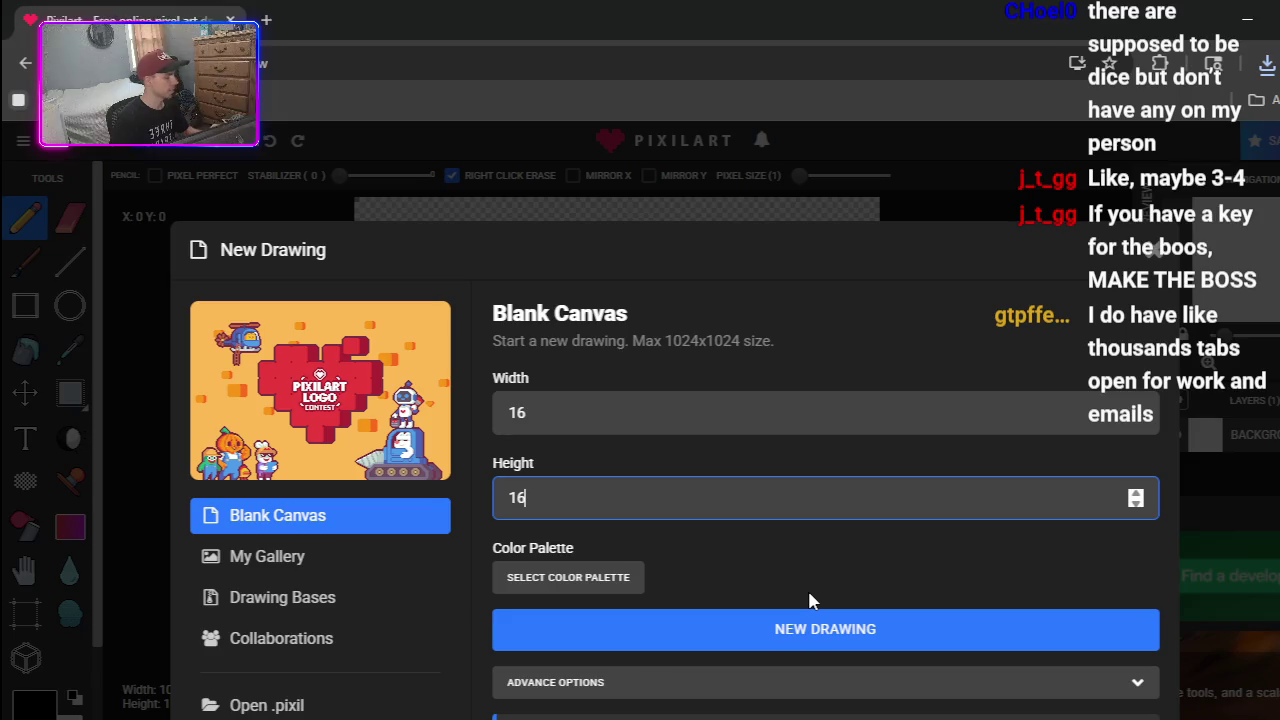
left_click(794, 638)
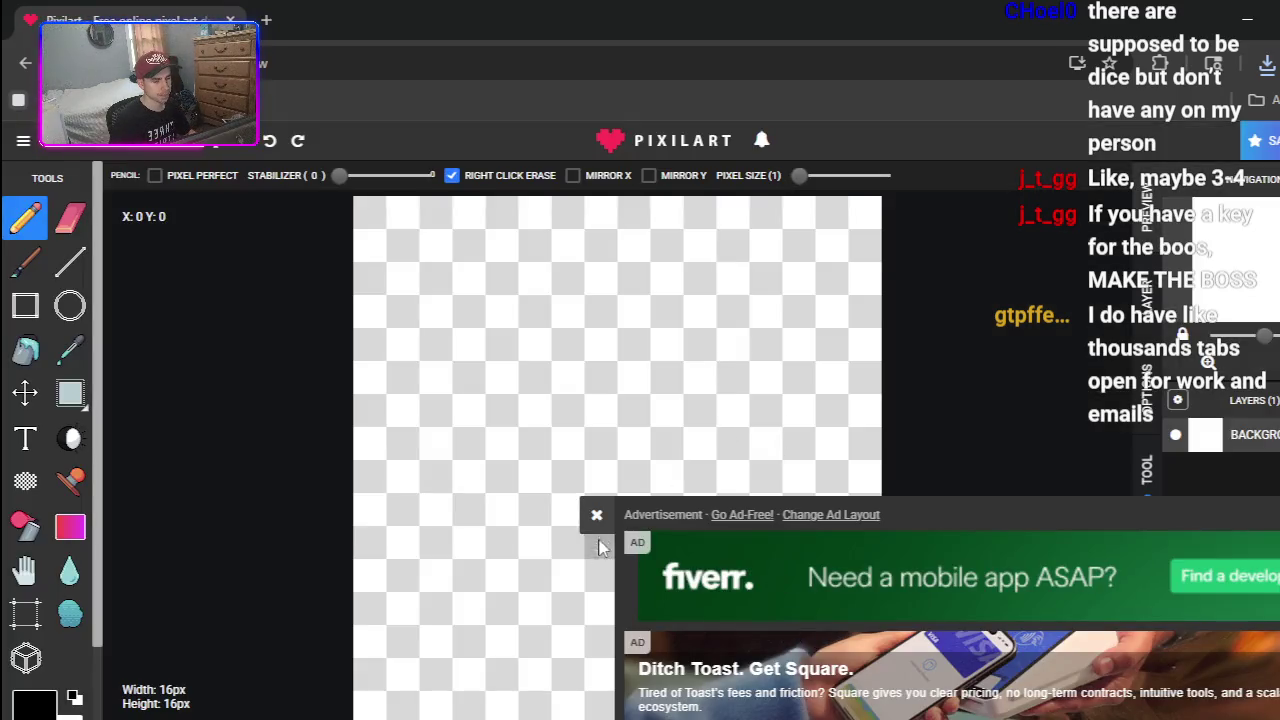
left_click(596, 514)
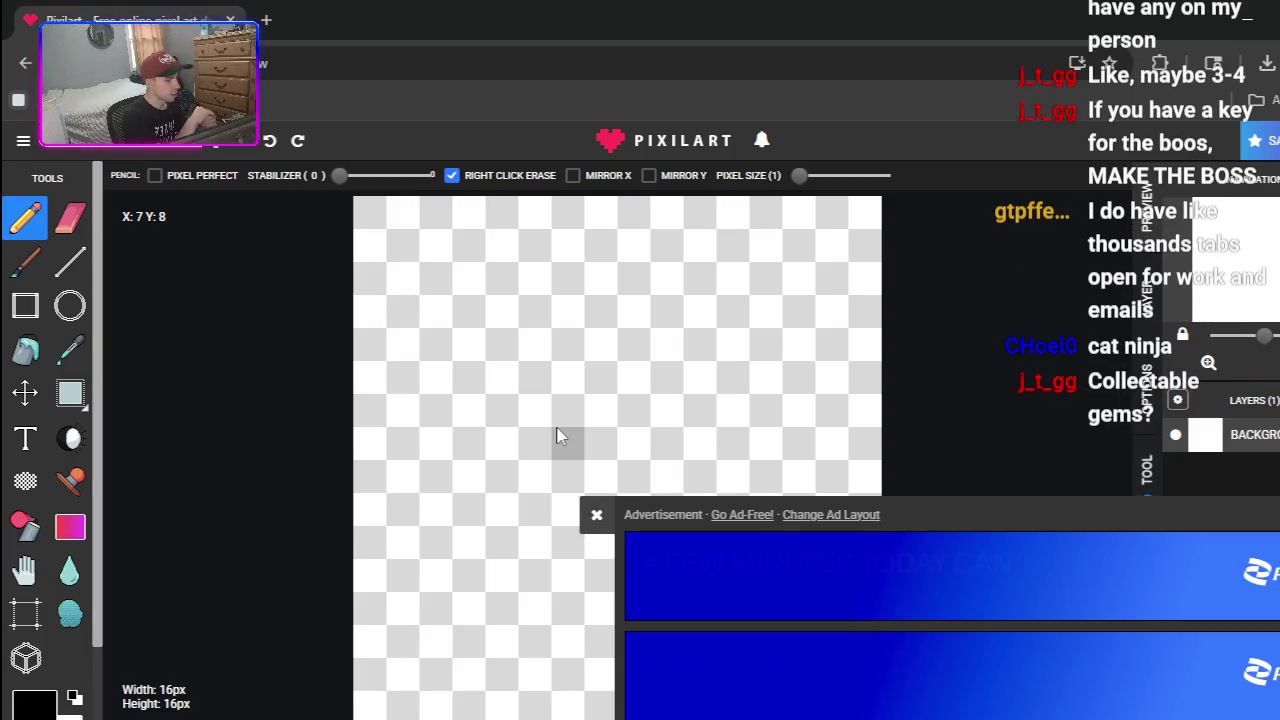
- Close the ad over the canvas and switch to the Unity board game project
left_click(596, 514)
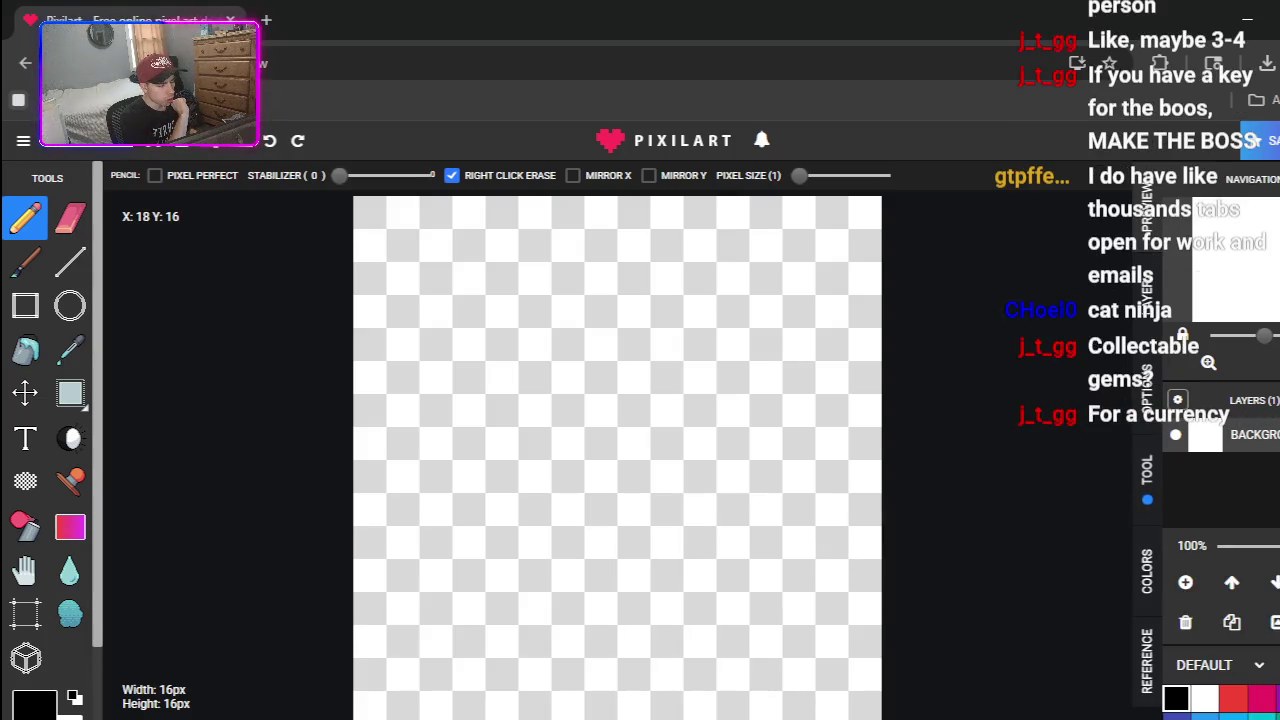
key("alt+Tab")
scroll(508, 323, "up", 5)
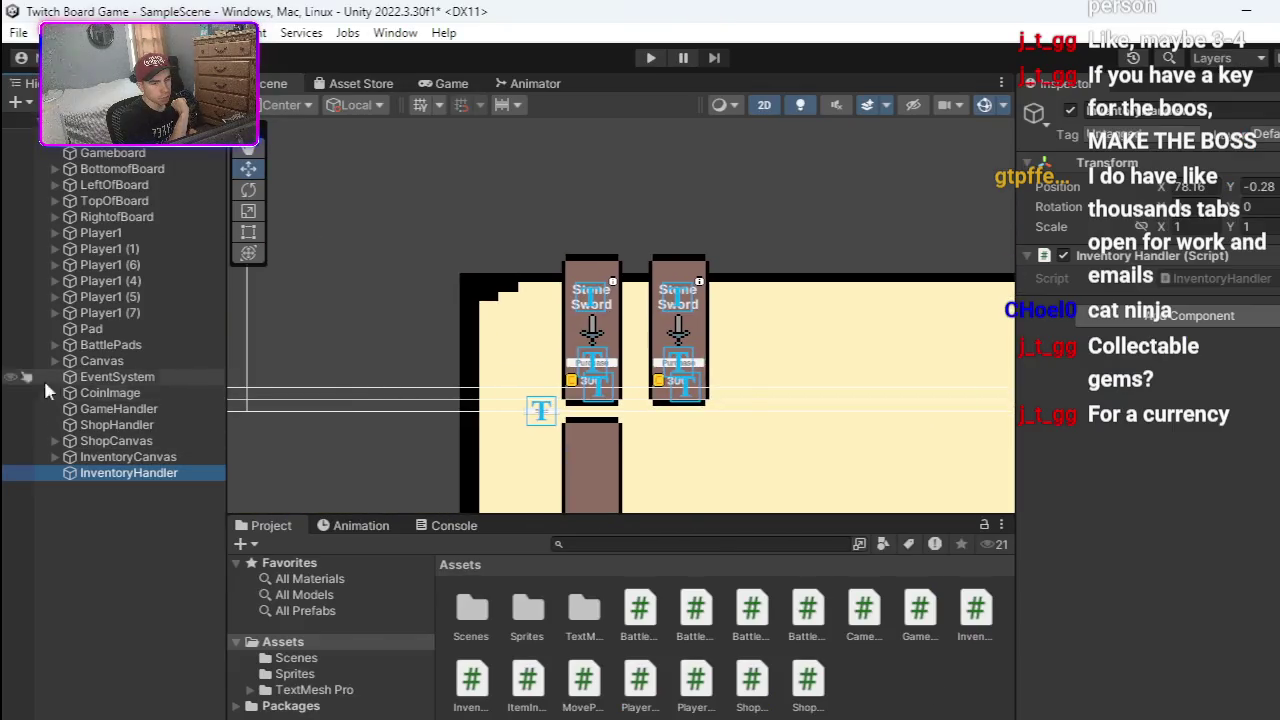
- Zoom the Scene view out and back in over the game board, then return to Pixilart
scroll(651, 349, "down", 5)
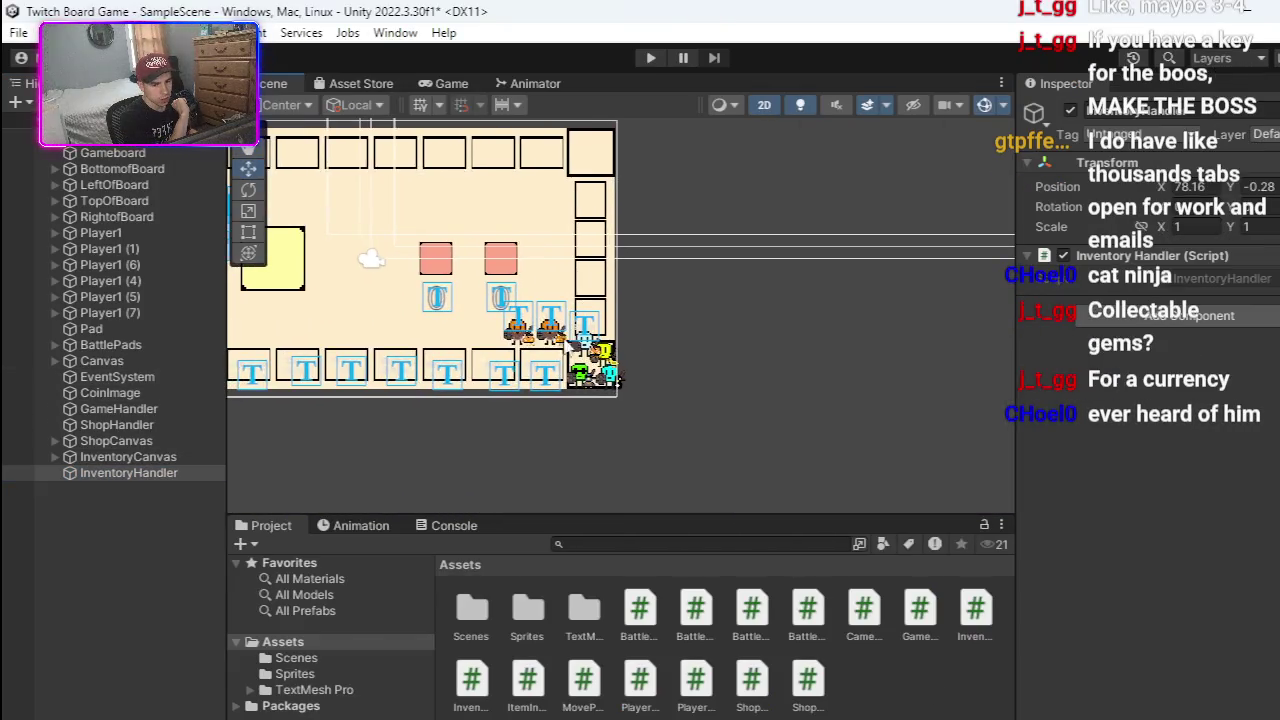
scroll(617, 380, "up", 2)
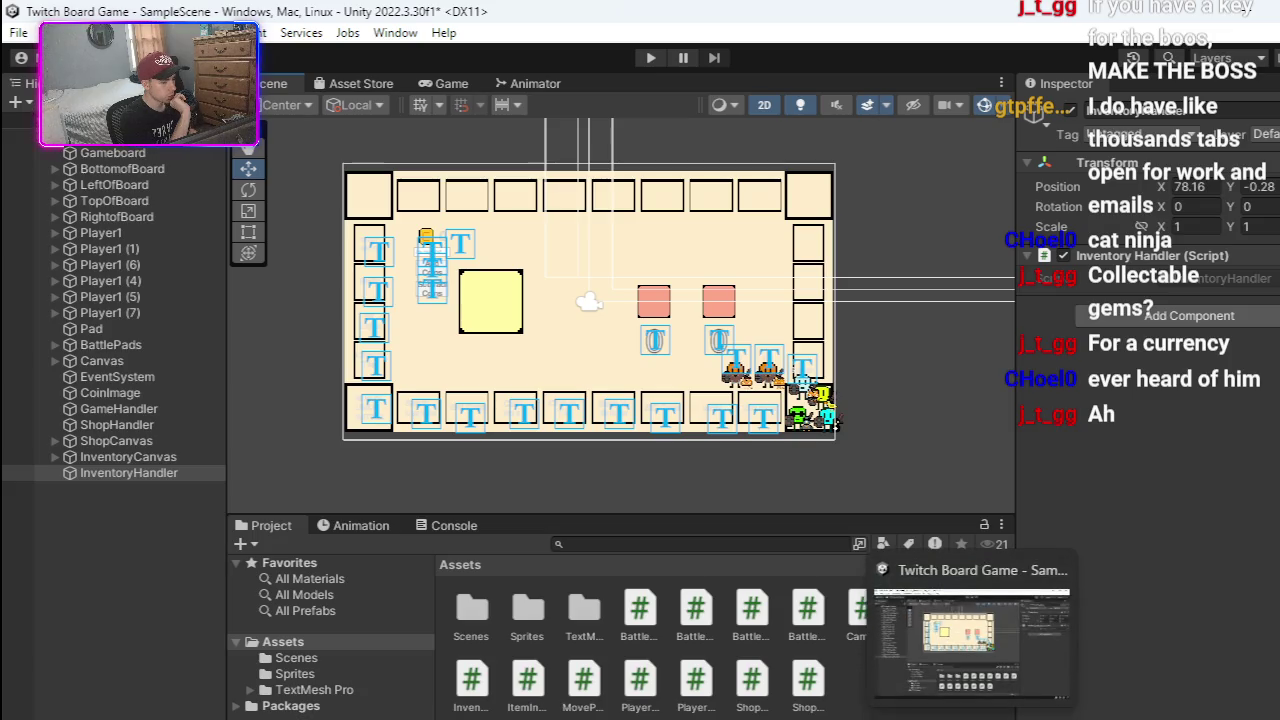
left_click(972, 719)
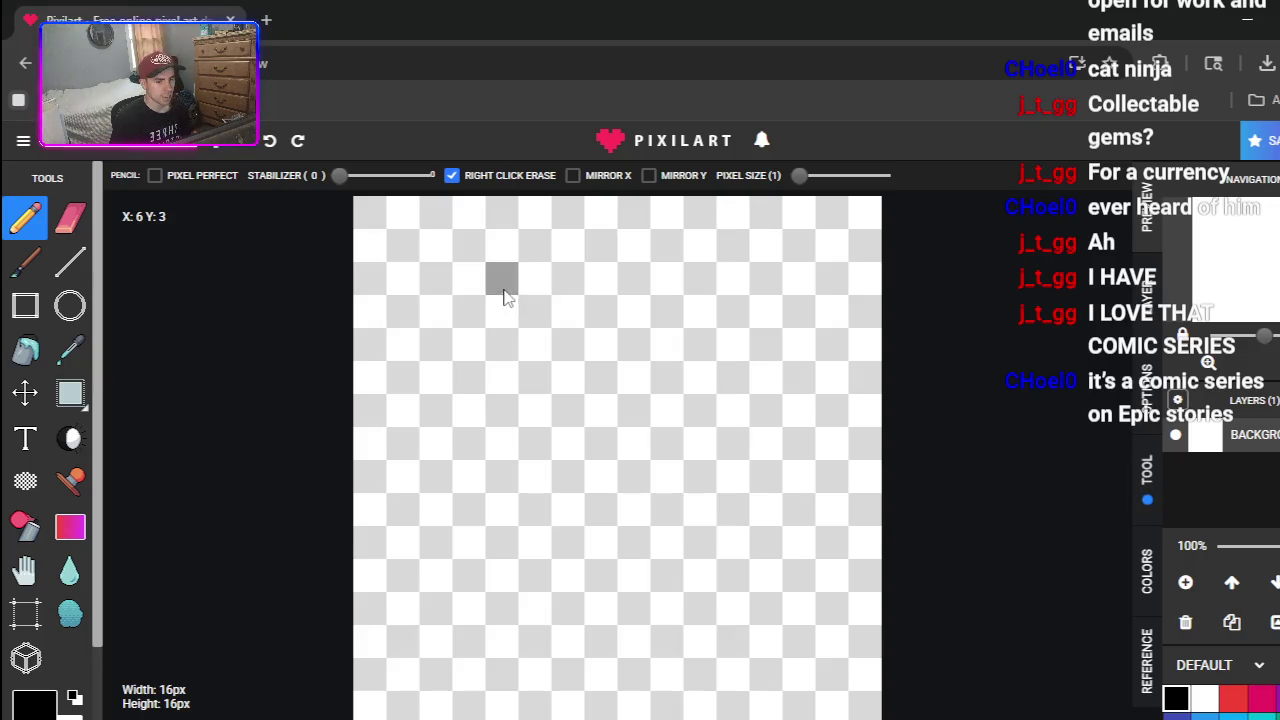
- Outline the two pointed black ear peaks along the top of the canvas
left_click(500, 255)
right_click(502, 255)
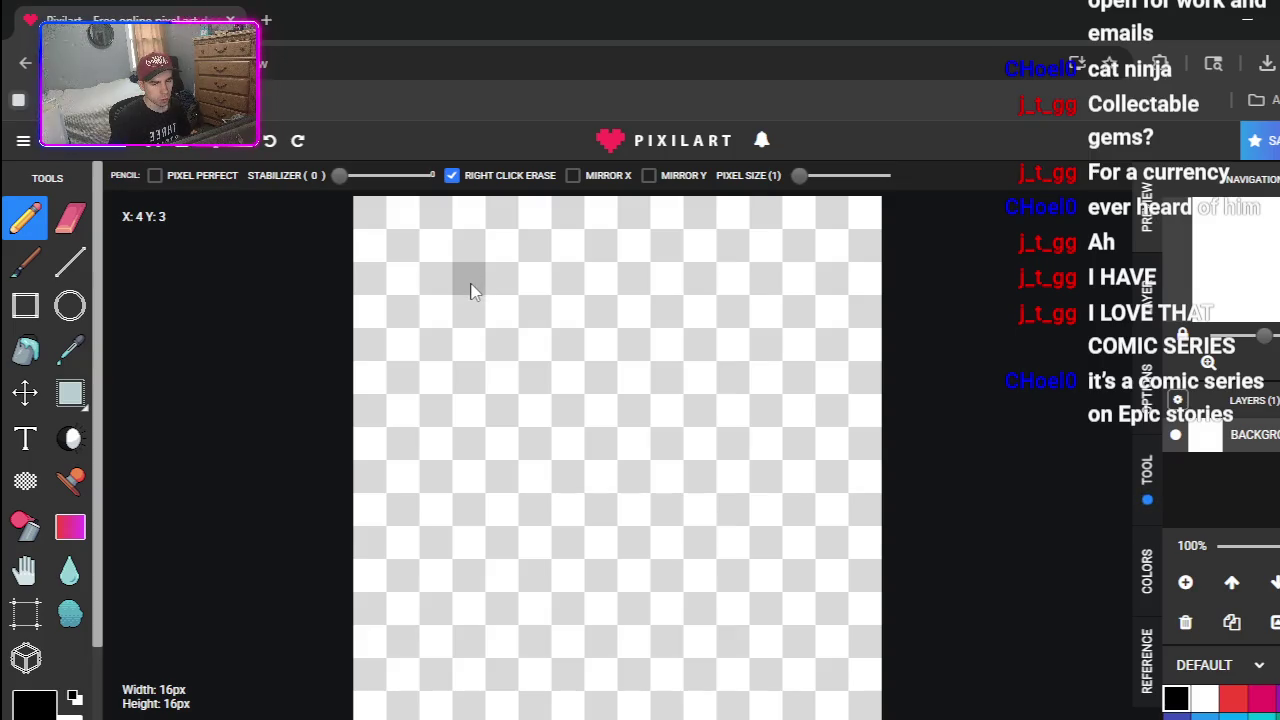
left_click(470, 291)
left_click(501, 245)
left_click(534, 212)
left_click(567, 245)
left_click(600, 278)
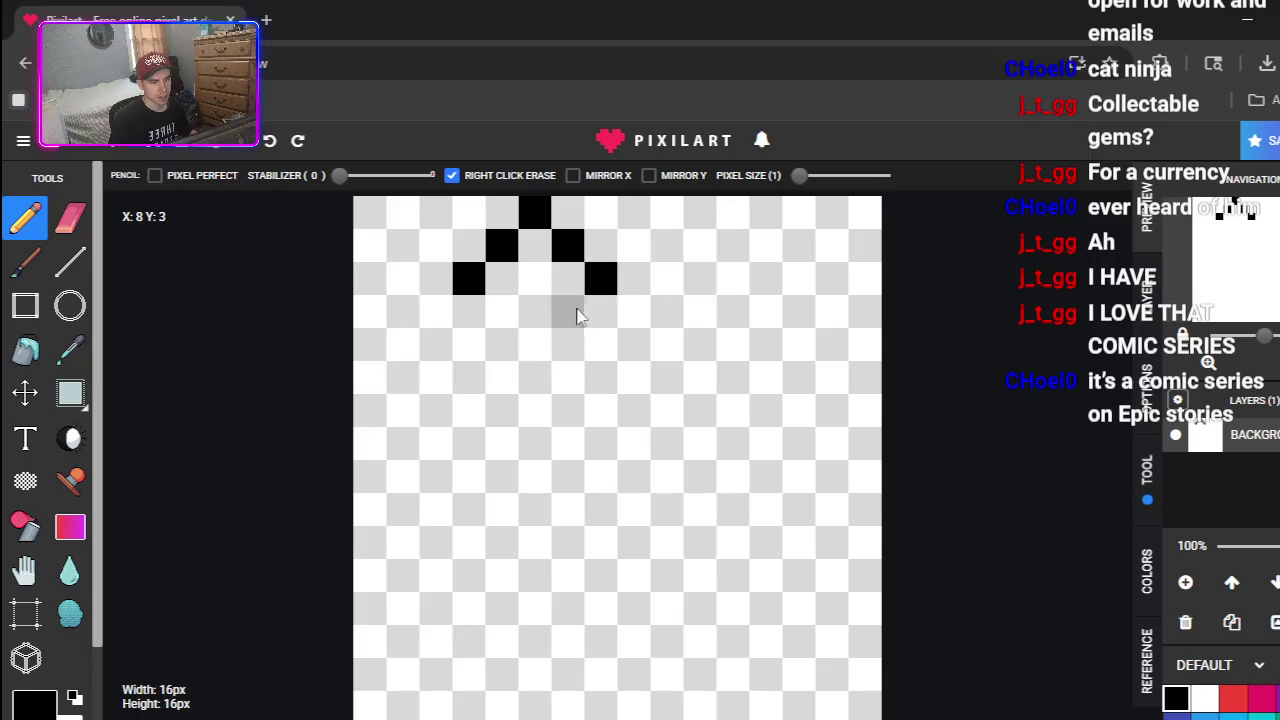
left_click(667, 278)
left_click(700, 245)
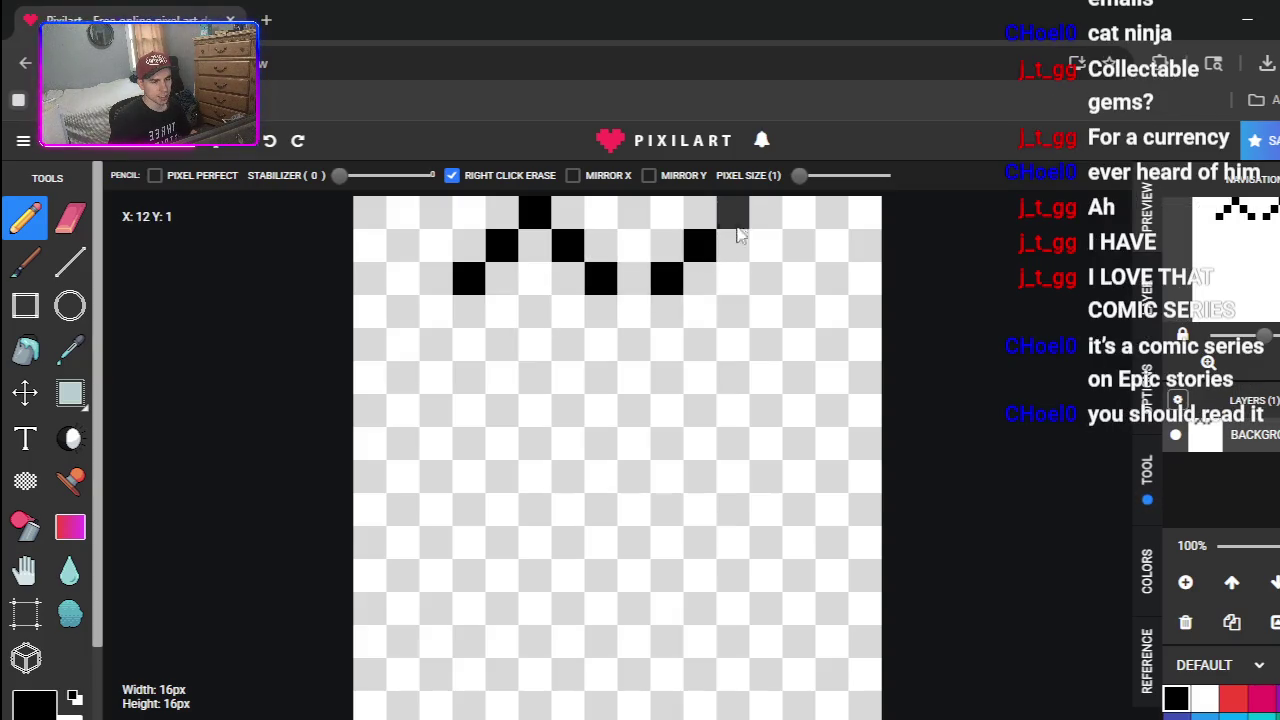
left_click(733, 212)
left_click(766, 245)
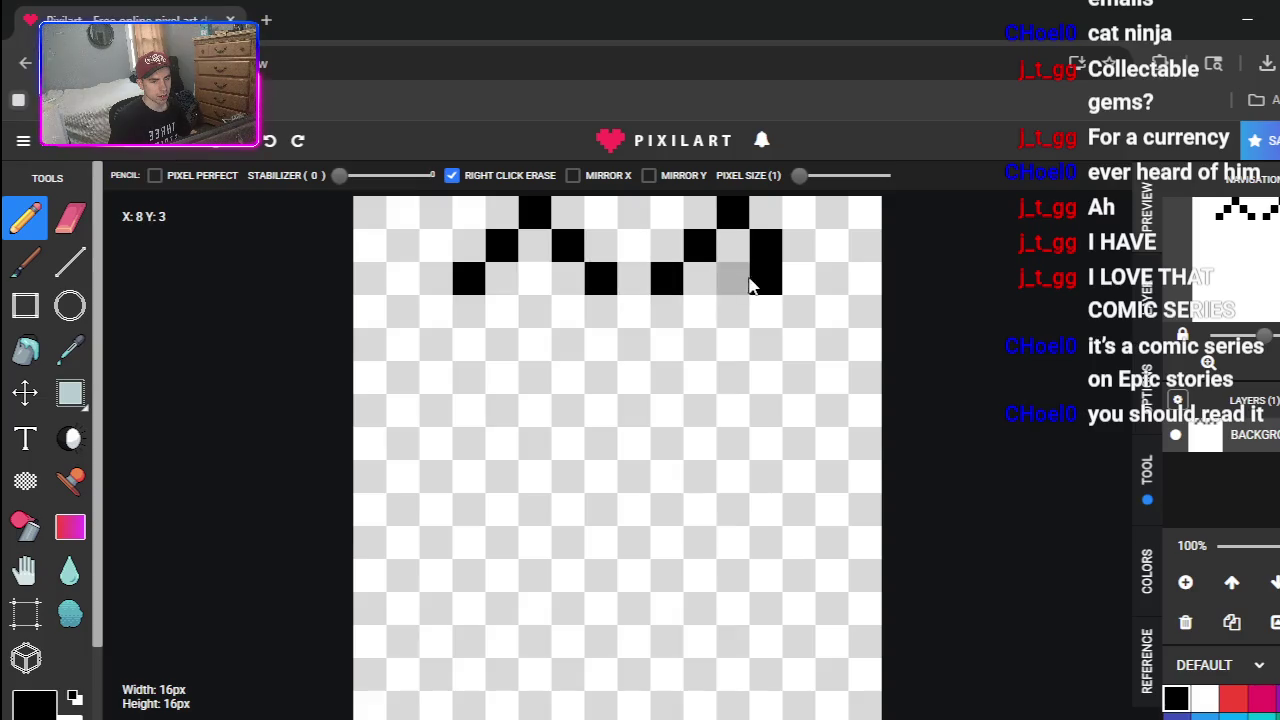
left_click(806, 285)
- Erase the misplaced left-ear pixels and redraw the left ear one cell further left
right_click(600, 280)
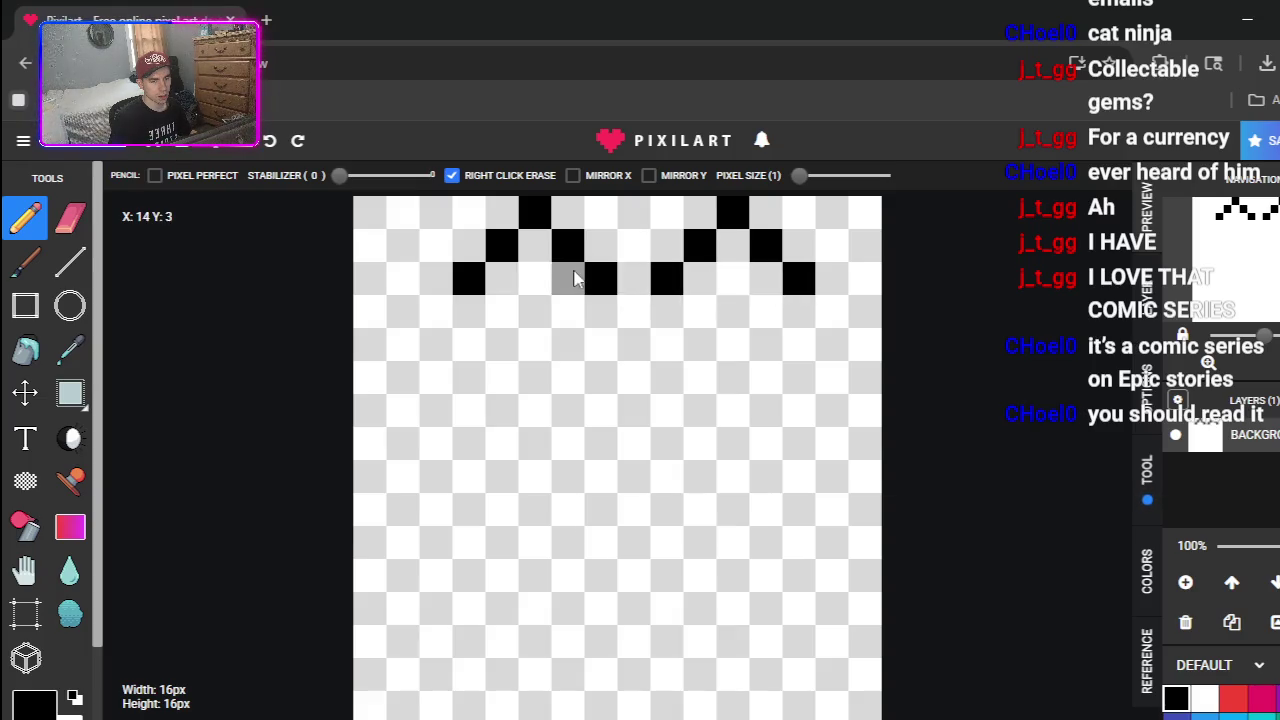
right_click(567, 262)
right_click(534, 212)
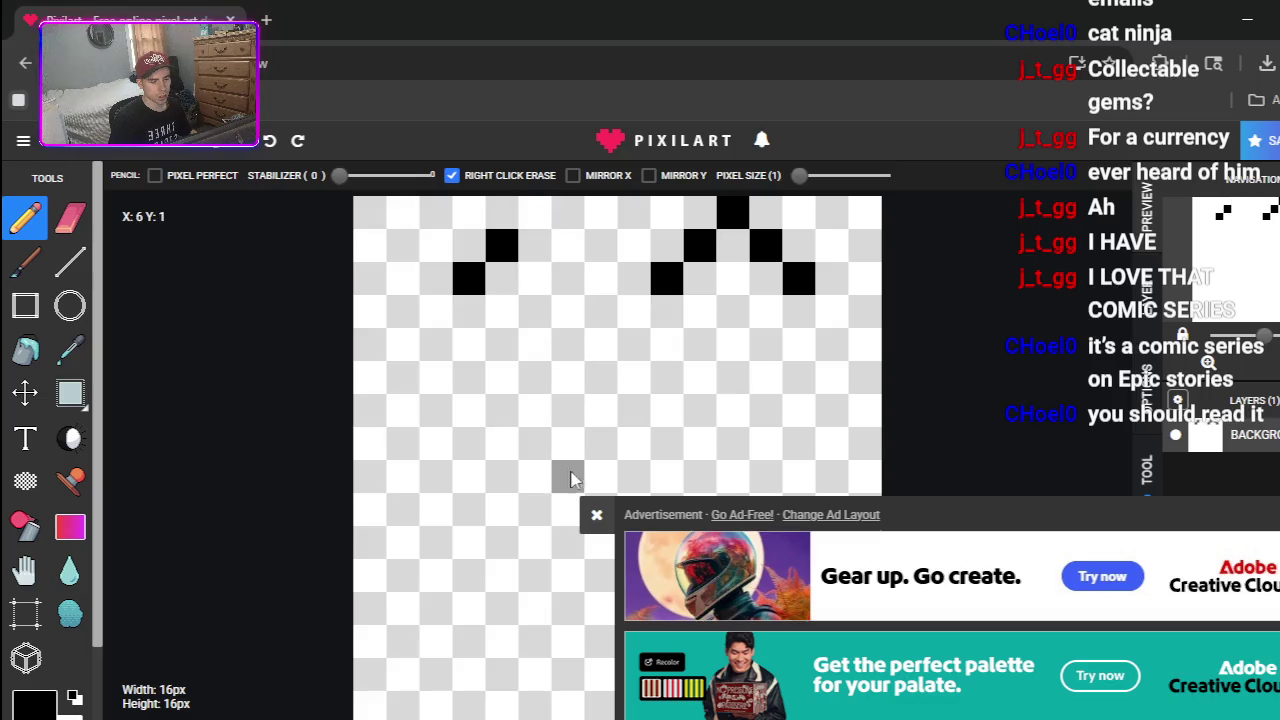
left_click(596, 514)
right_click(502, 250)
right_click(470, 275)
left_click(435, 279)
left_click(468, 245)
left_click_drag(484, 228, 500, 218)
right_click(470, 215)
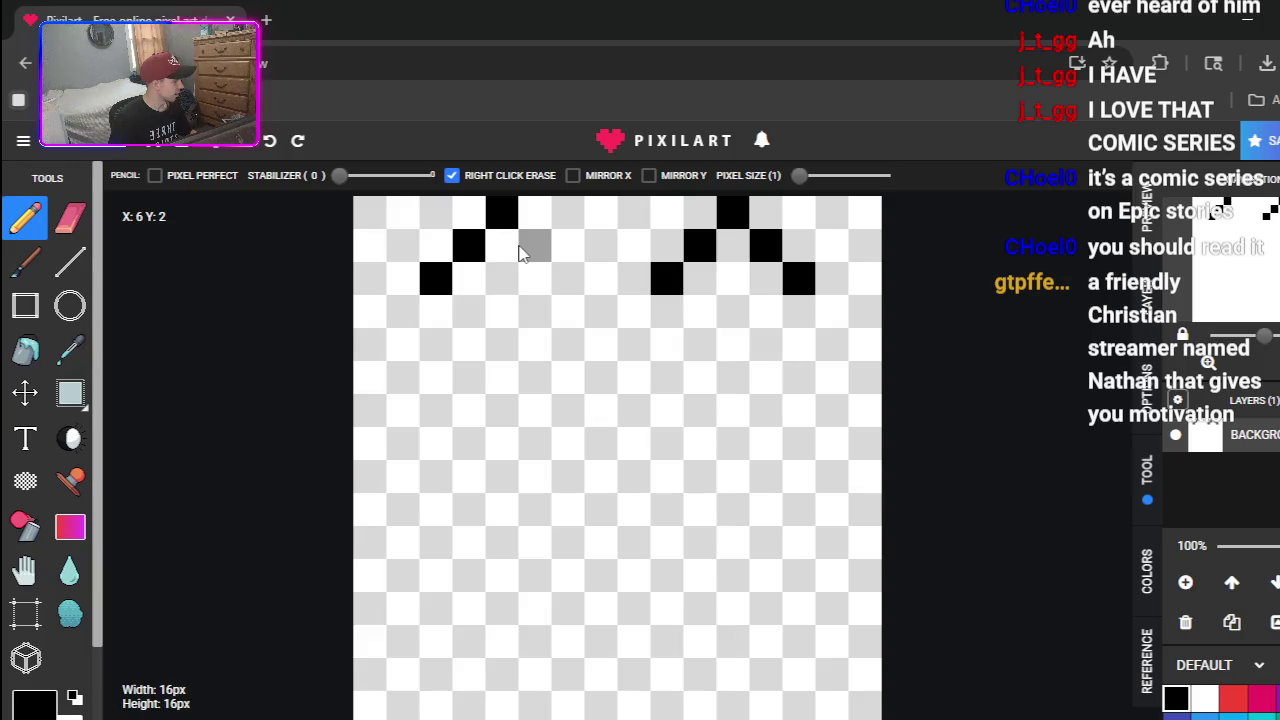
left_click_drag(531, 246, 566, 274)
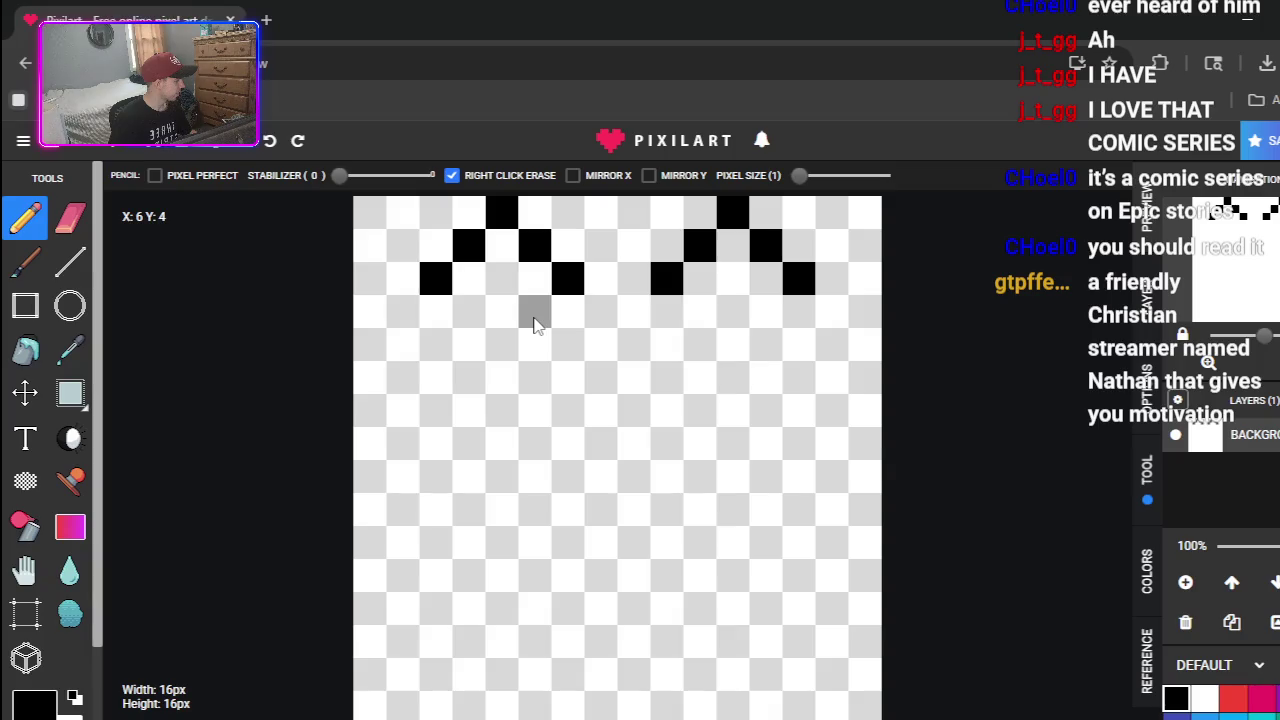
- Draw the head's black left edge down from below the left ear
left_click(426, 314)
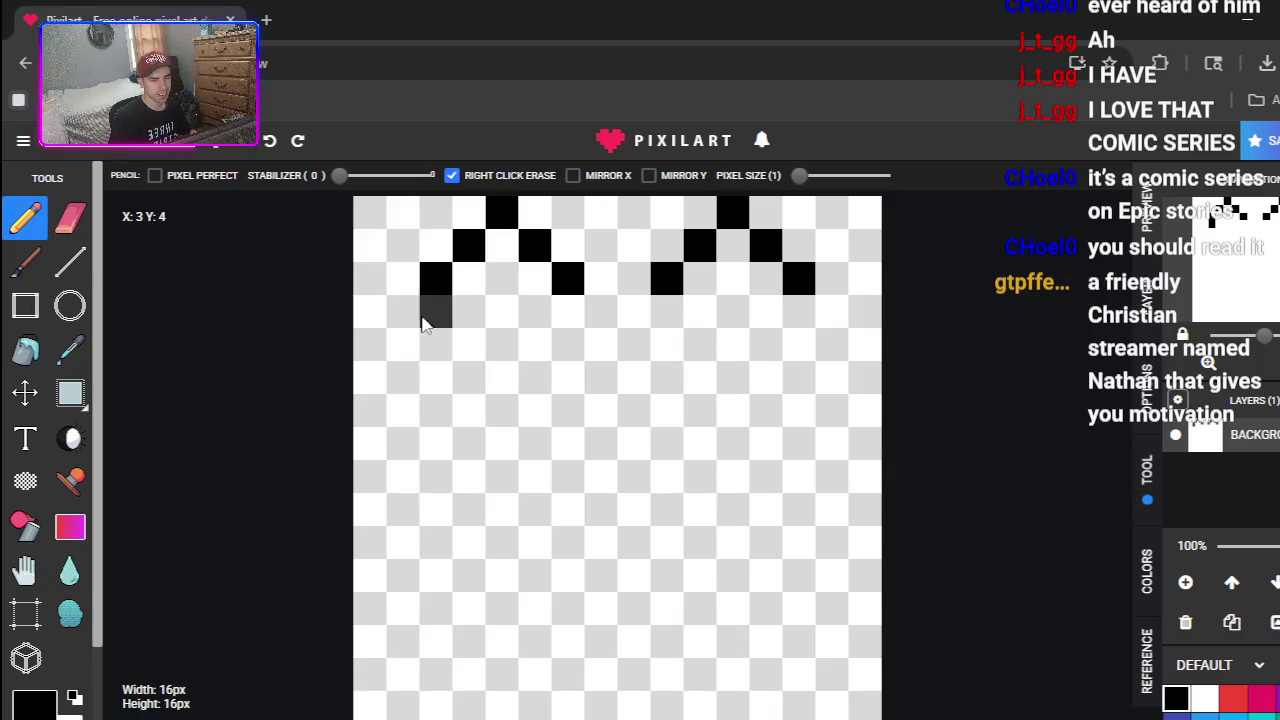
left_click(425, 345)
left_click(403, 345)
left_click(401, 378)
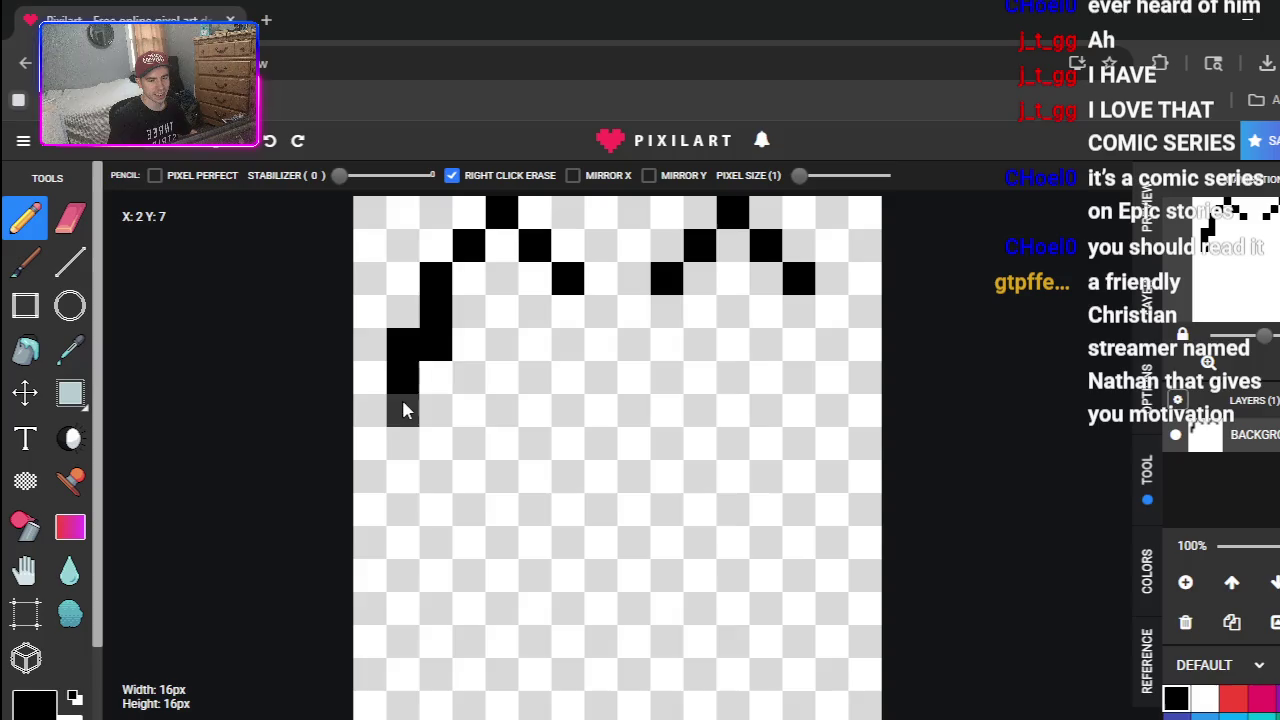
left_click(407, 432)
left_click(409, 449)
left_click(409, 477)
left_click(414, 506)
- Draw the head's curved black bottom edge across the canvas, undoing stray pixels
left_click(436, 541)
left_click(470, 543)
key("ctrl+z")
left_click(470, 575)
left_click(502, 574)
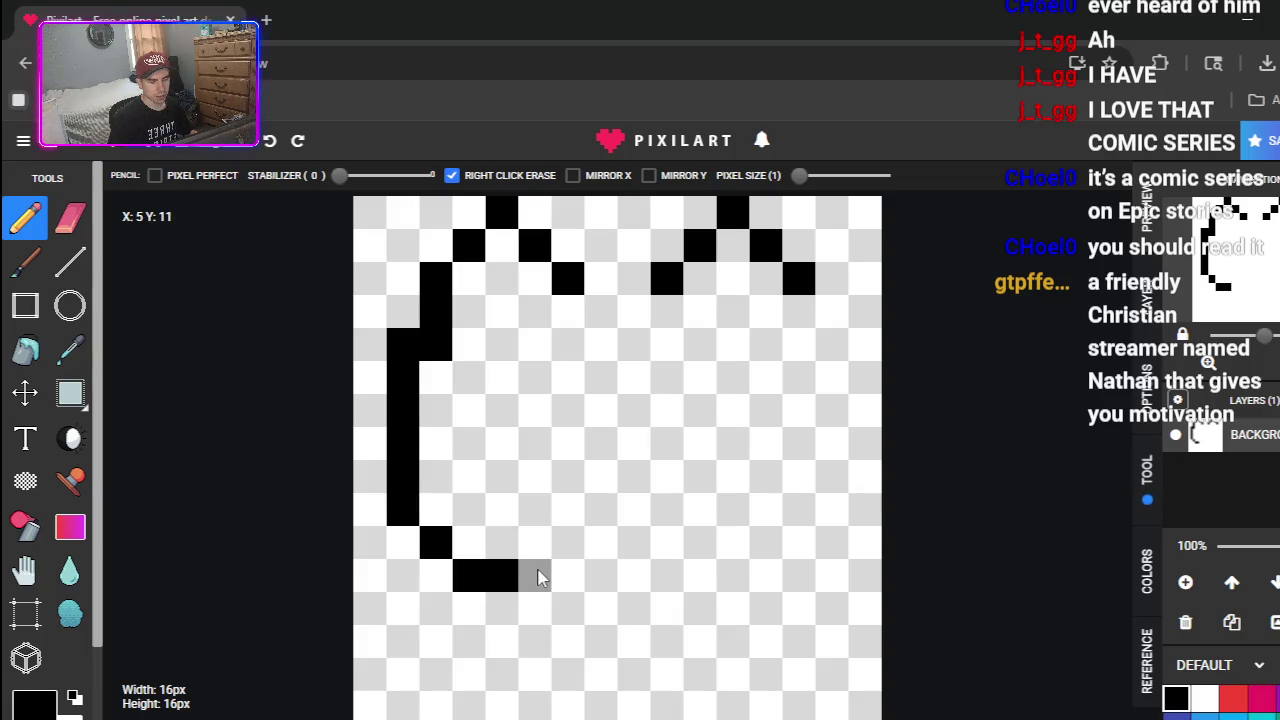
key("ctrl+z")
key("ctrl+z")
key("ctrl+z")
key("ctrl+z")
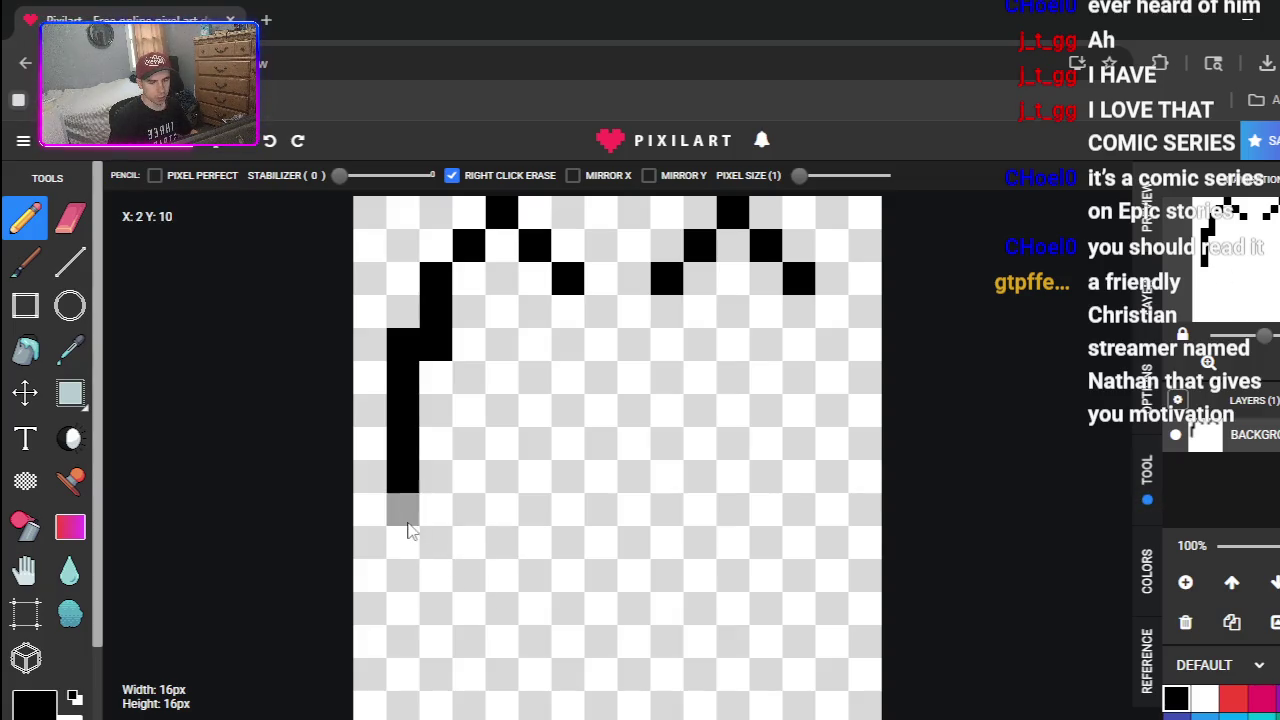
left_click(435, 515)
mouse_move(466, 541)
left_mouse_down()
mouse_move(500, 571)
mouse_move(647, 592)
mouse_move(745, 575)
left_mouse_up()
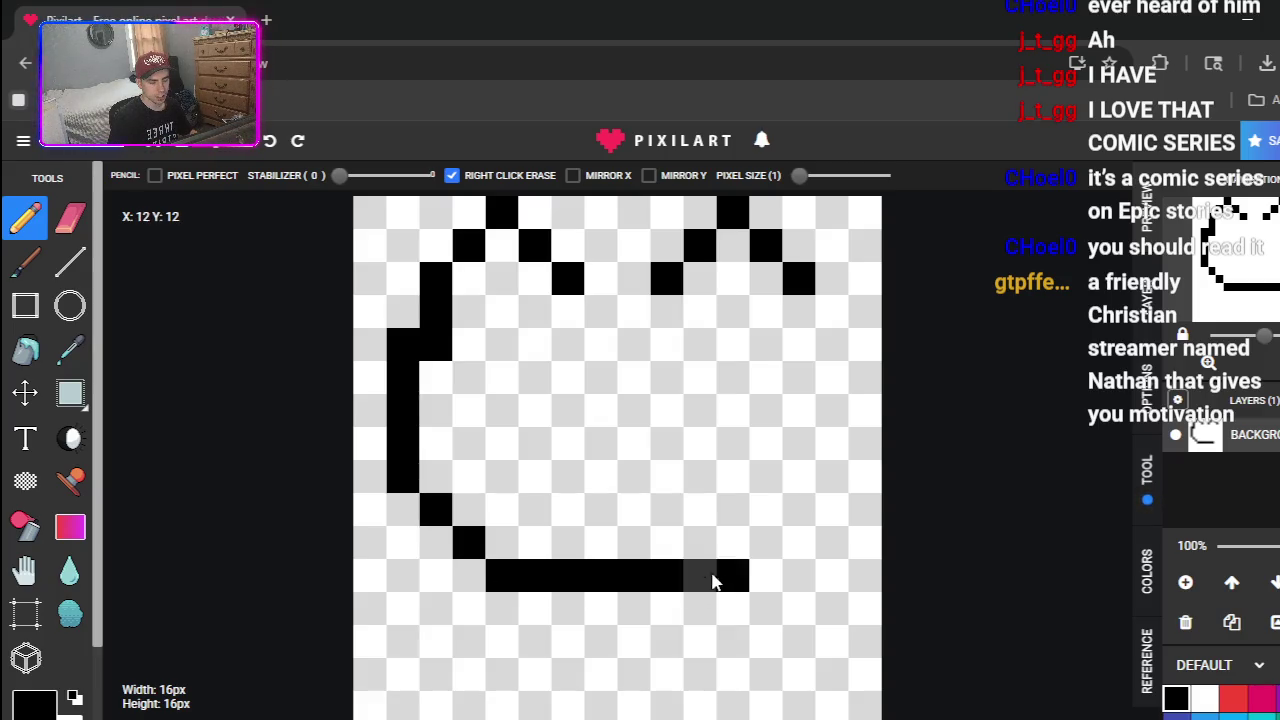
left_click(762, 545)
- Complete the outline's right side and close the dip between the ears
left_click(797, 509)
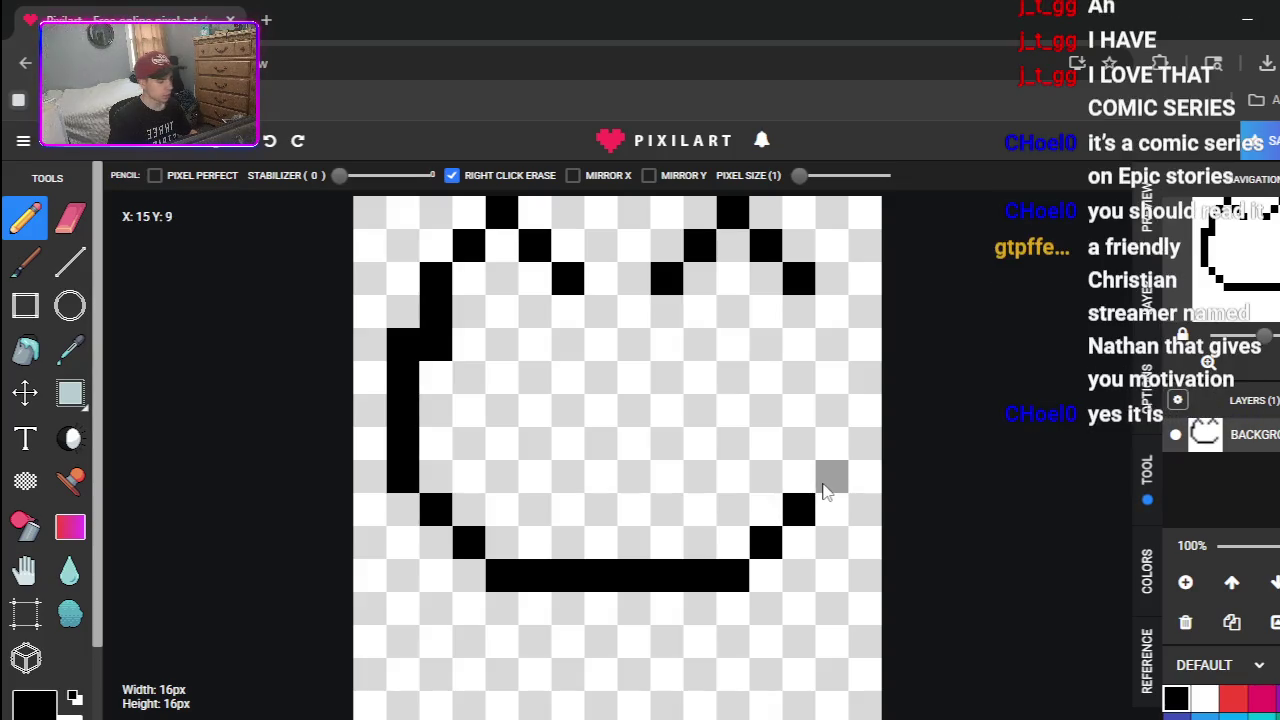
left_click_drag(830, 476, 838, 352)
left_click(832, 312)
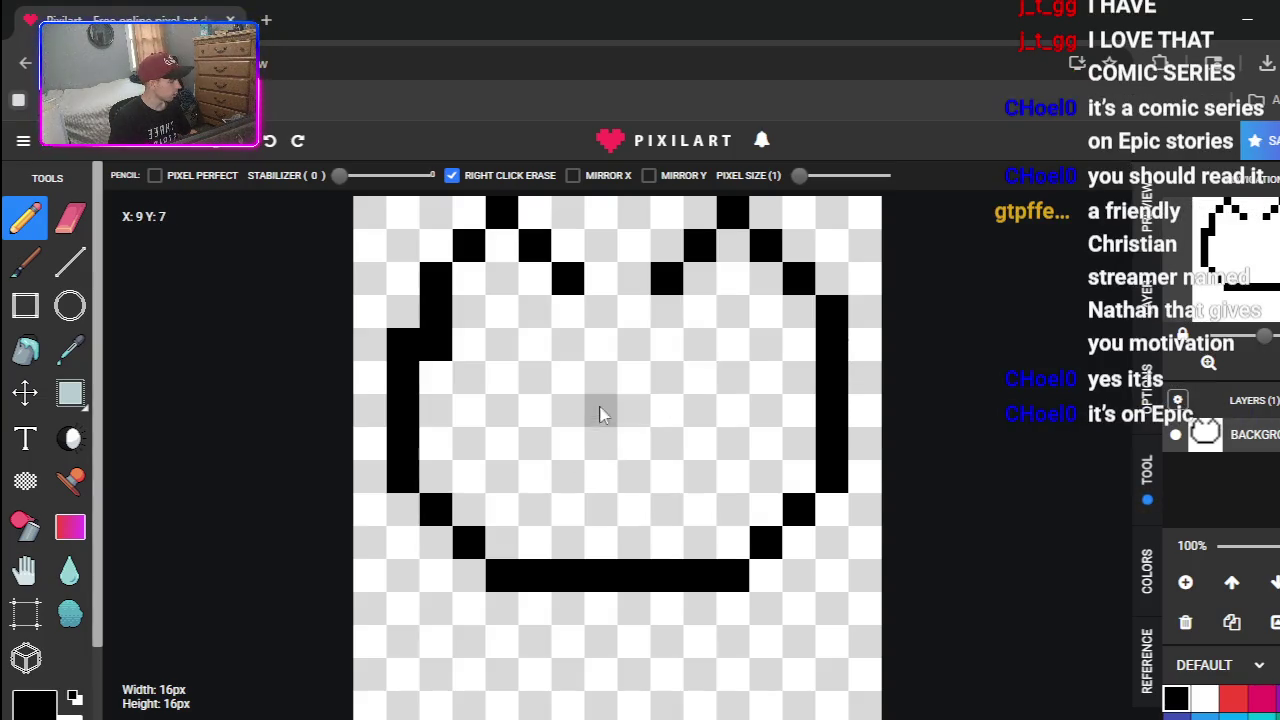
left_click_drag(600, 310, 634, 310)
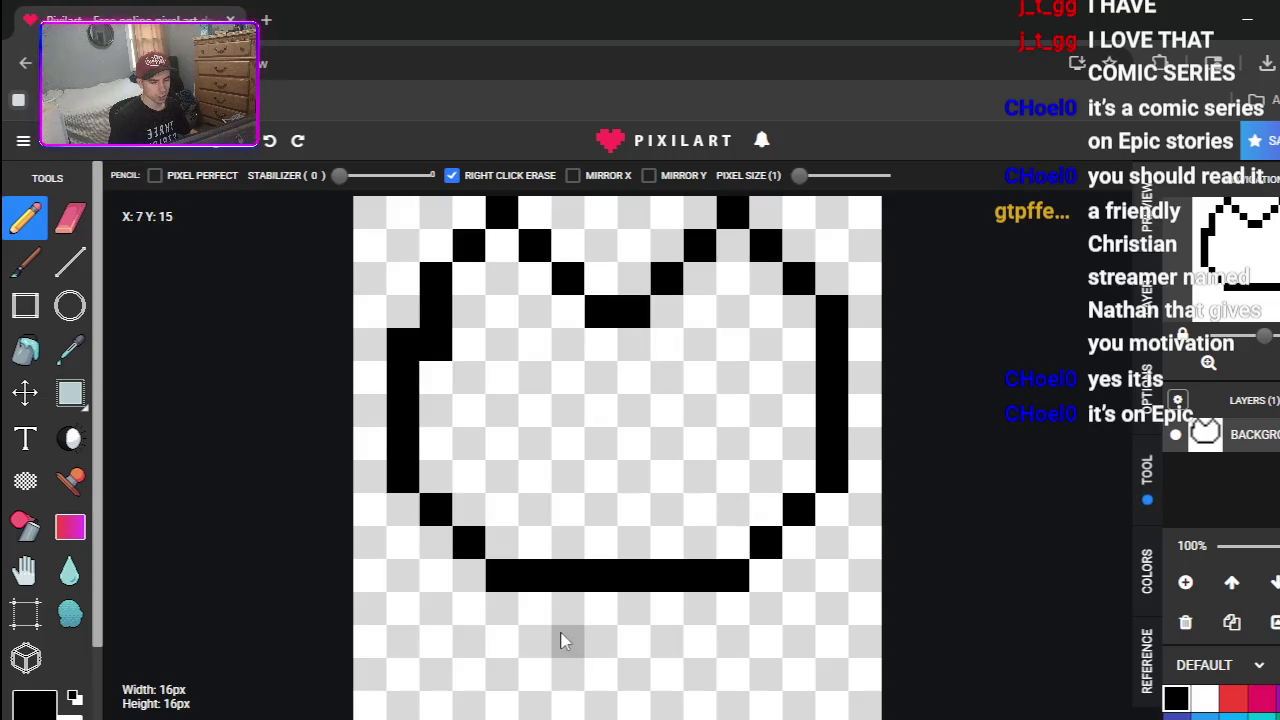
- Draw left and right legs with feet below the head
mouse_move(548, 628)
left_mouse_down()
mouse_move(528, 643)
mouse_move(534, 694)
mouse_move(511, 702)
left_mouse_up()
left_click(502, 674)
mouse_move(667, 600)
left_mouse_down()
mouse_move(654, 663)
mouse_move(667, 675)
left_mouse_up()
right_click(667, 641)
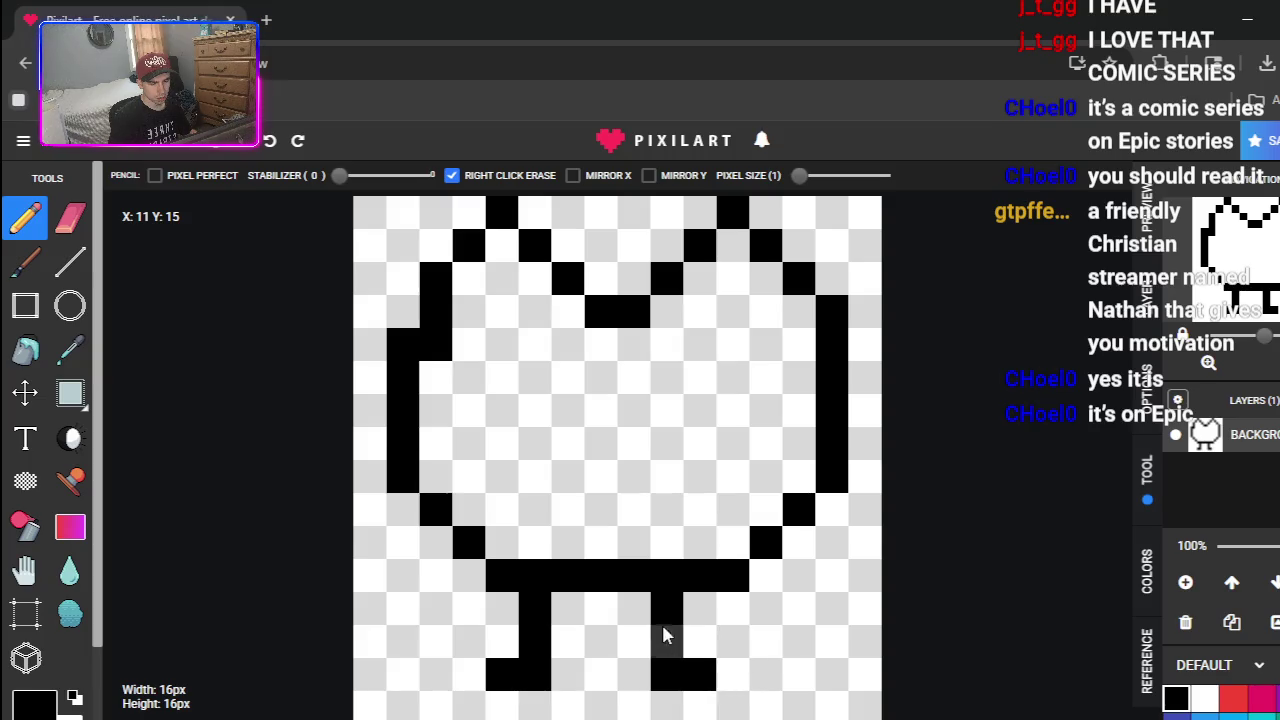
right_click(667, 608)
right_click(667, 674)
mouse_move(700, 605)
left_mouse_down()
mouse_move(703, 666)
mouse_move(734, 680)
left_mouse_up()
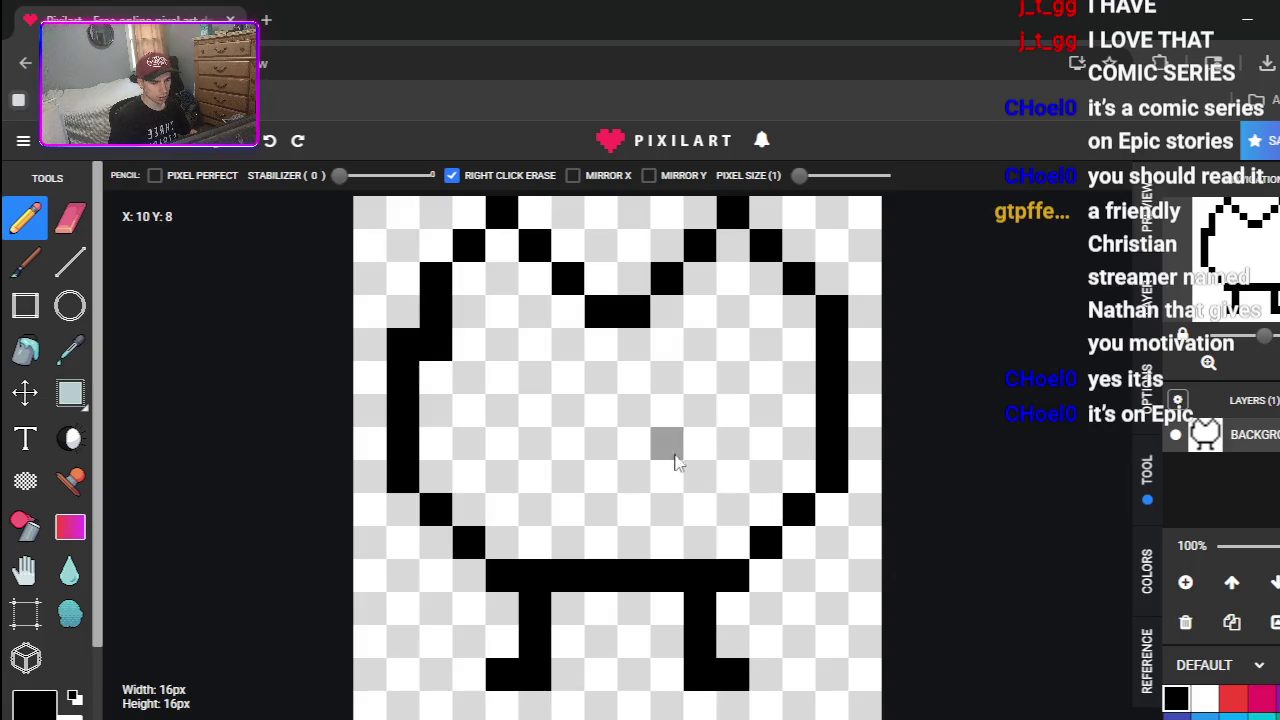
- Draw a two-pixel black nose and a mouth whose sides extend downward
left_click(603, 446)
left_click(622, 460)
left_click_drag(560, 477, 537, 486)
left_click_drag(668, 486, 689, 477)
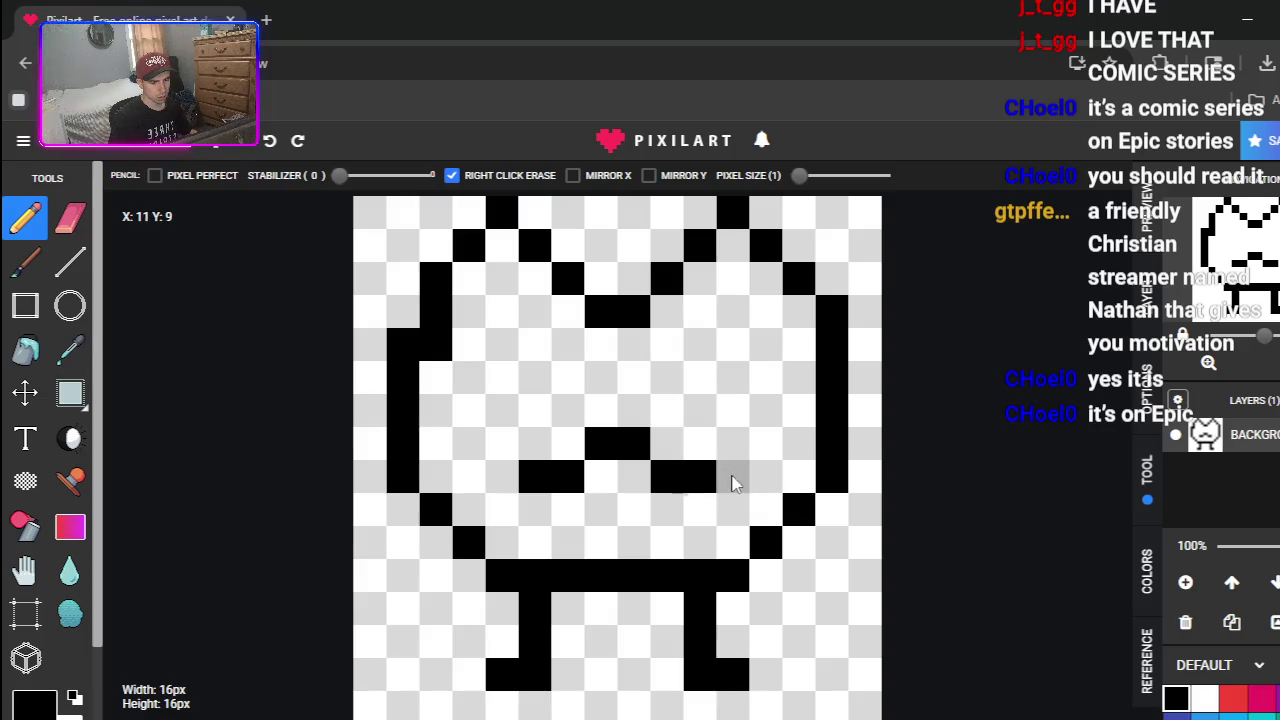
left_click(680, 515)
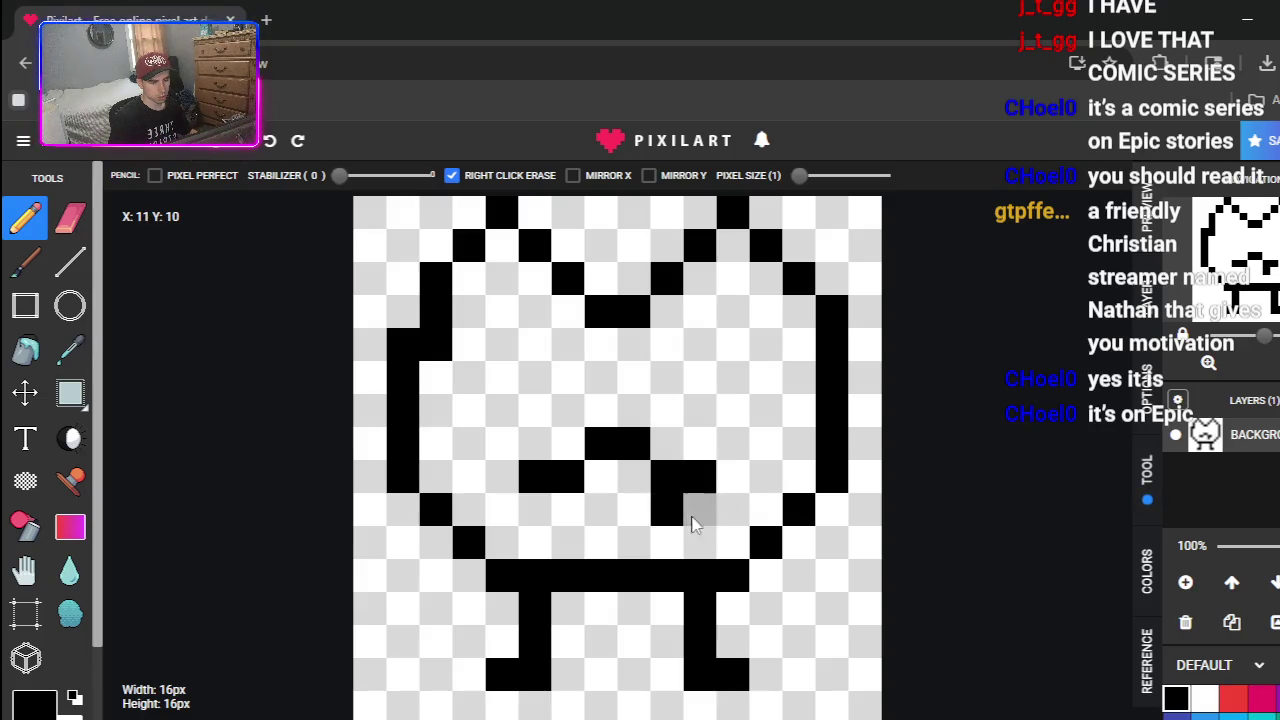
left_click(700, 540)
left_click(568, 508)
left_click(535, 541)
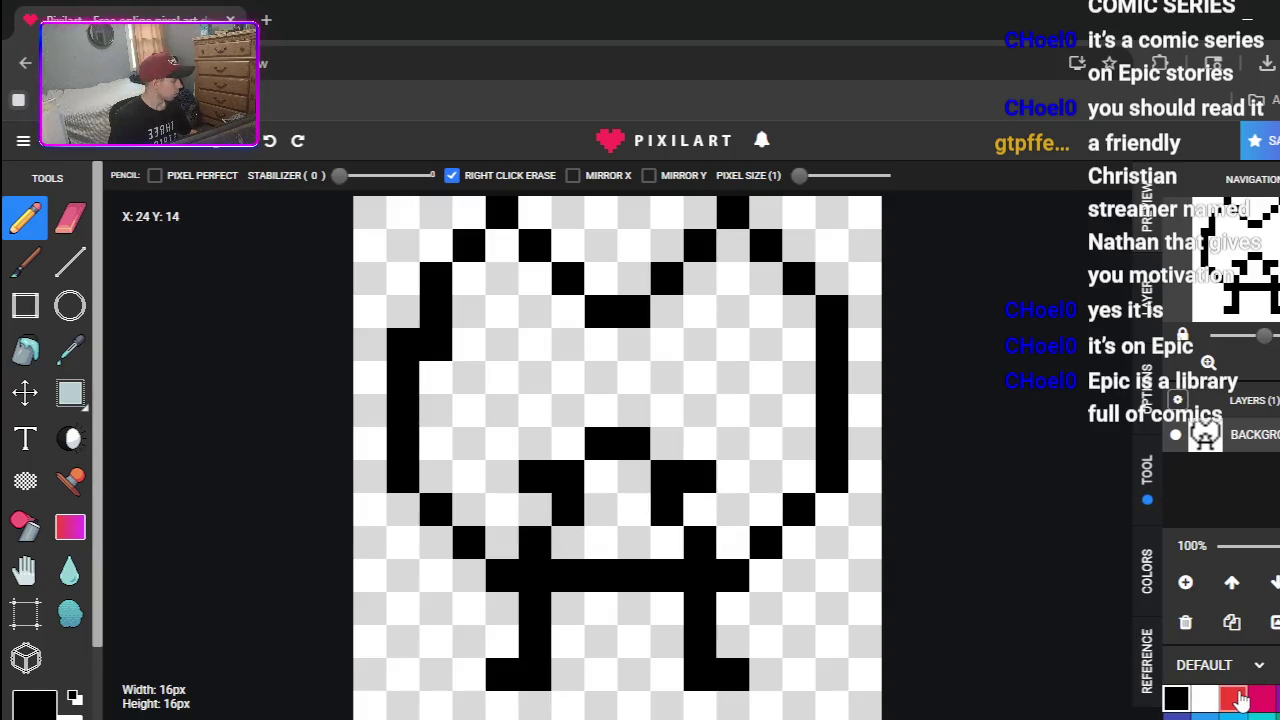
- Bucket-fill the head and the area under the nose gray-blue
scroll(1243, 697, "down", 1)
scroll(1234, 690, "down", 4)
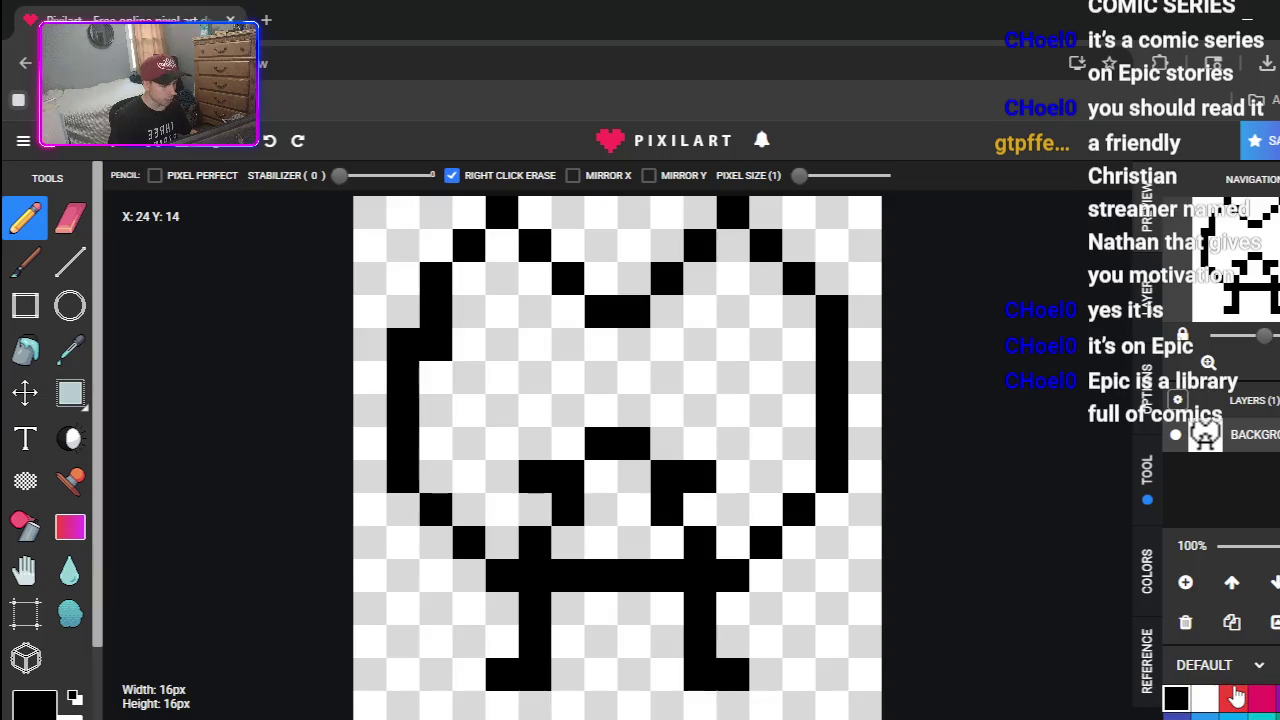
scroll(1267, 700, "down", 5)
scroll(1257, 575, "up", 6)
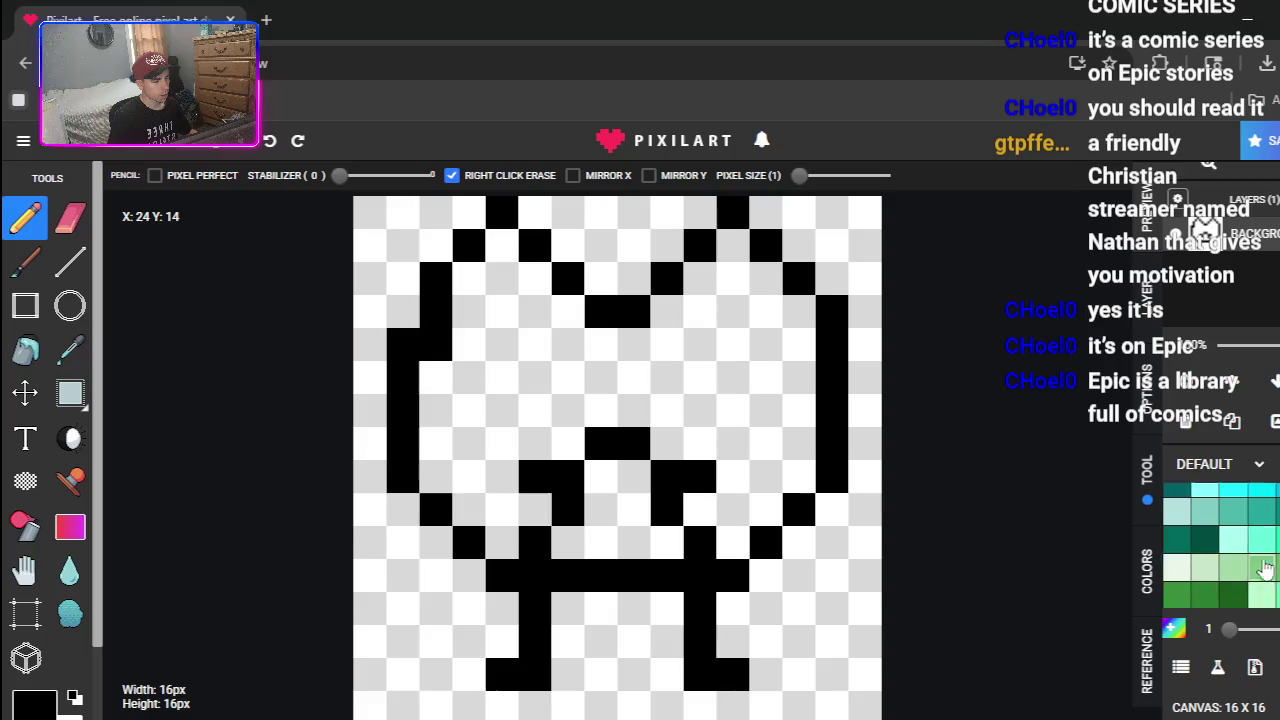
left_click(1234, 580)
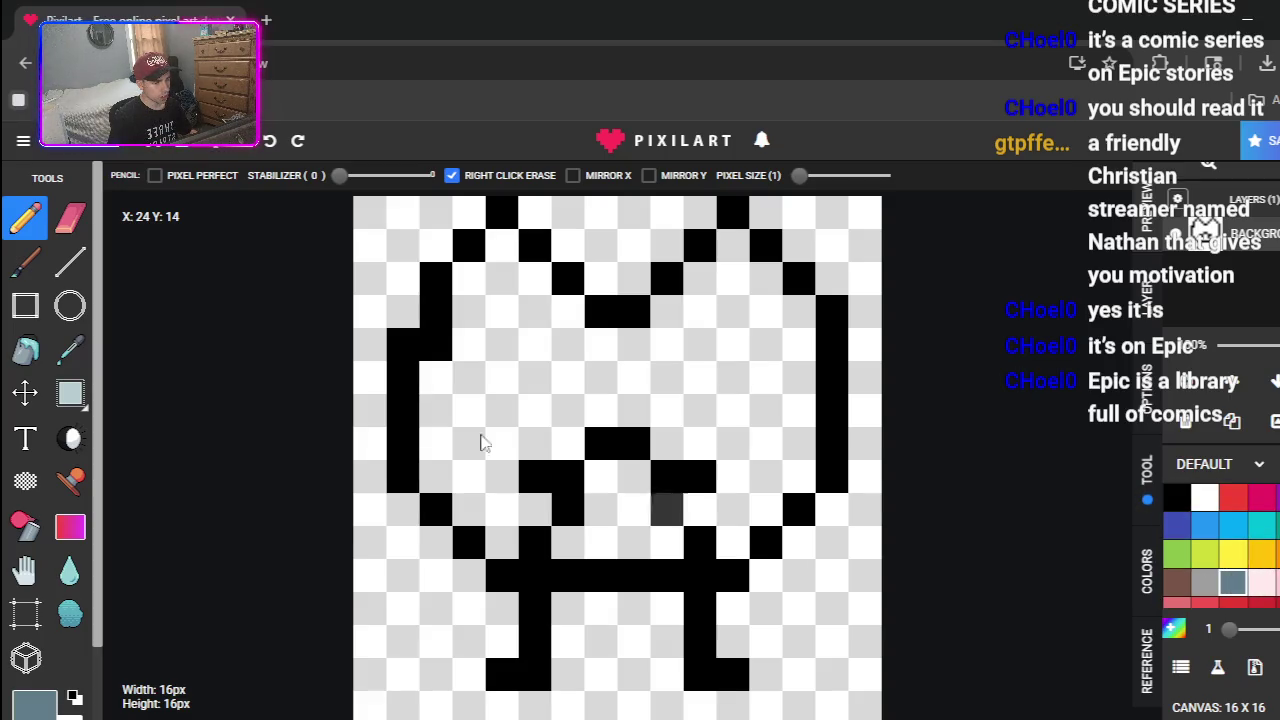
left_click(25, 350)
left_click(548, 405)
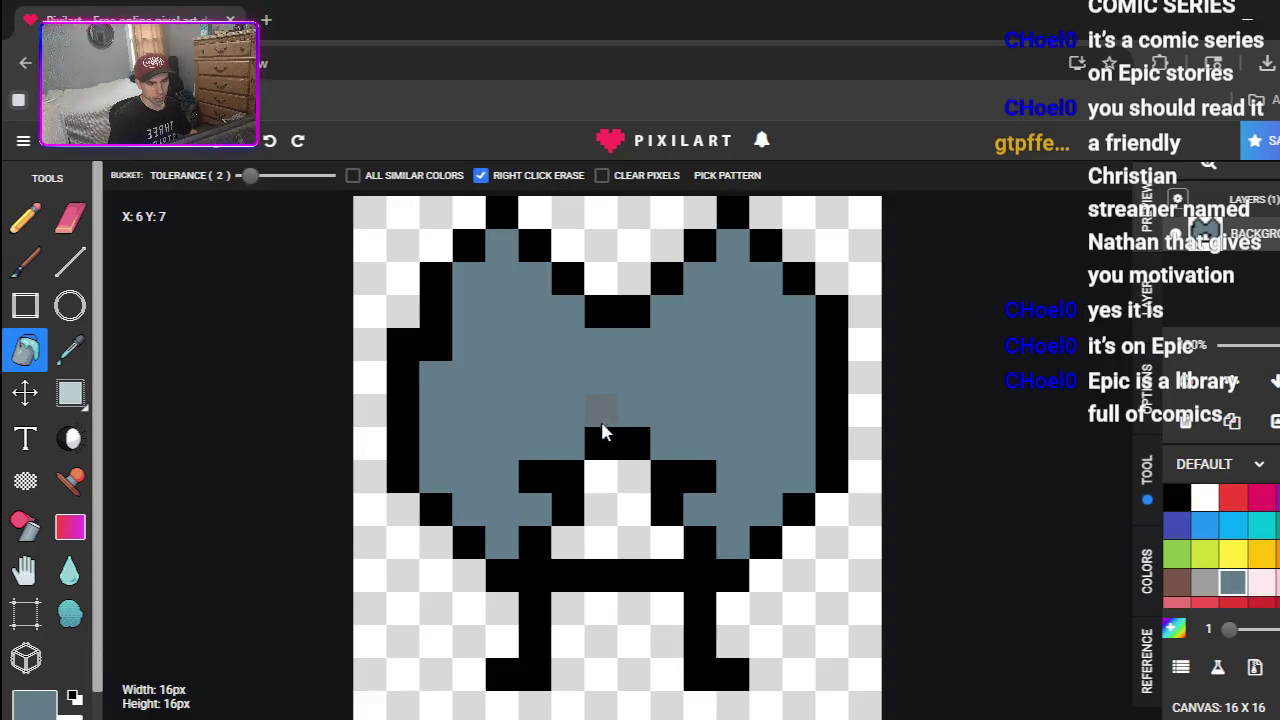
left_click(614, 505)
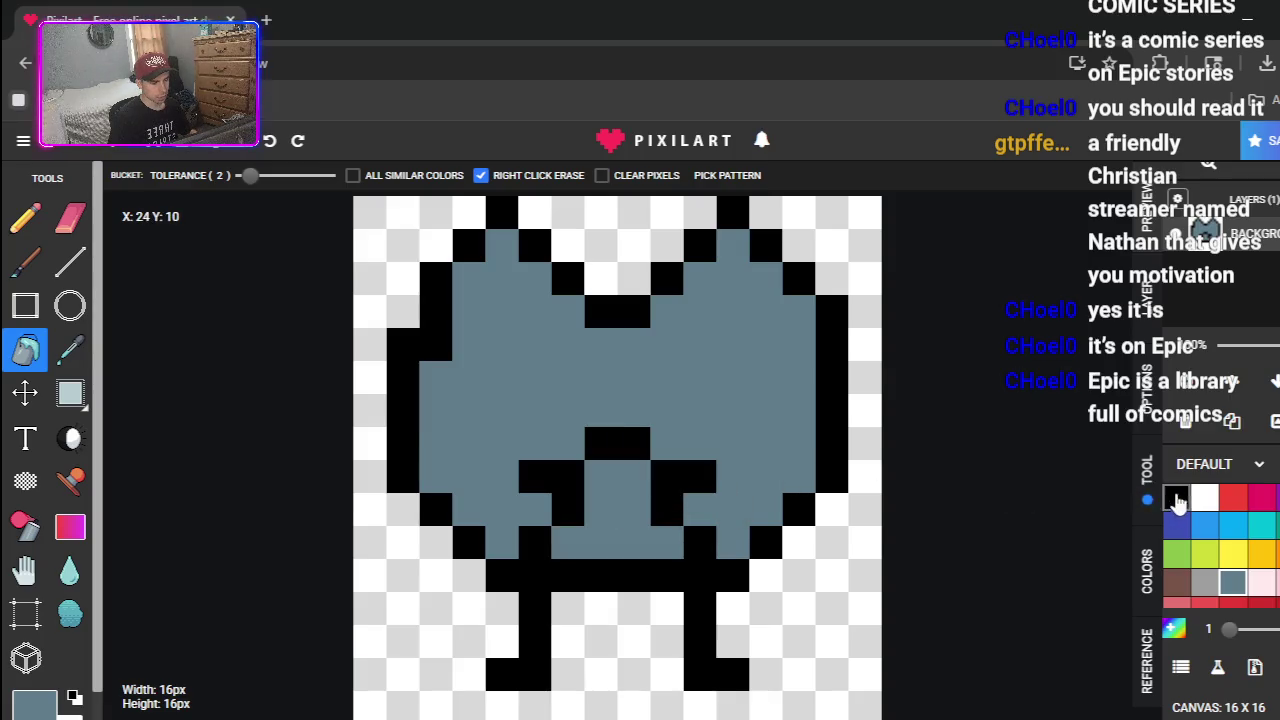
- Paint two-pixel-wide white eyes on the head
left_click(1204, 498)
left_click(25, 217)
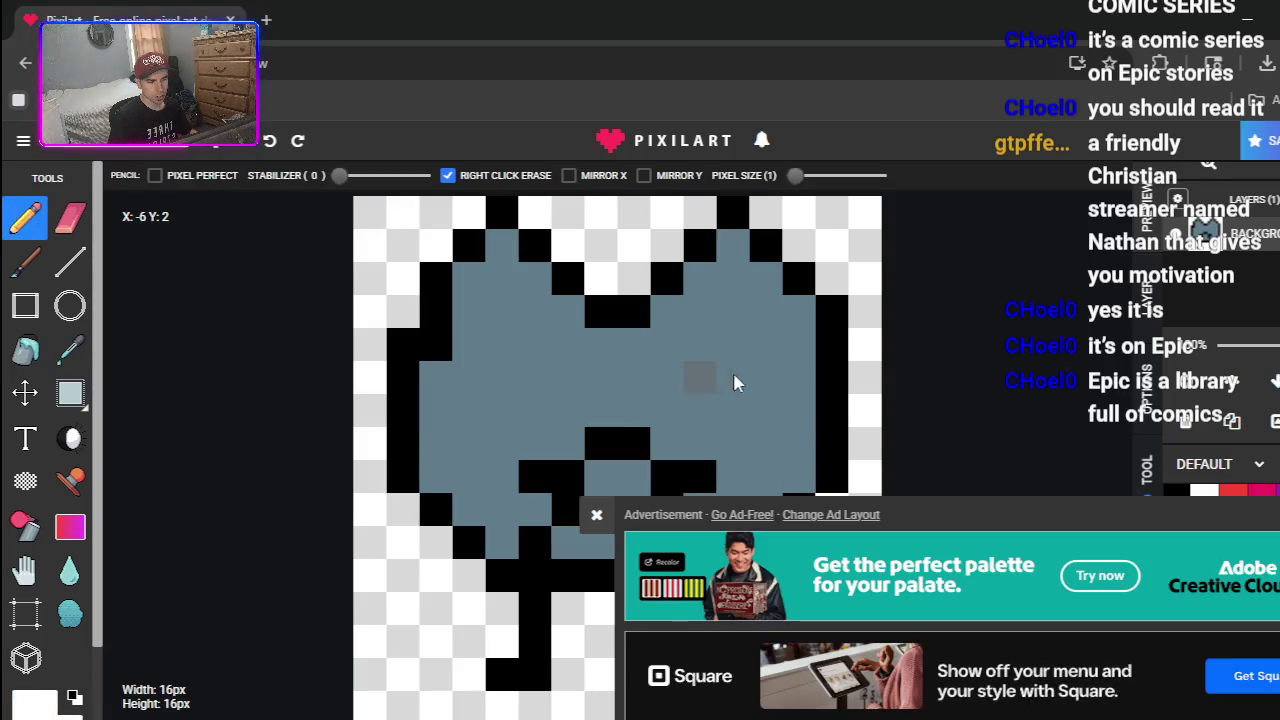
left_click(733, 378)
left_click(596, 514)
left_click(535, 377)
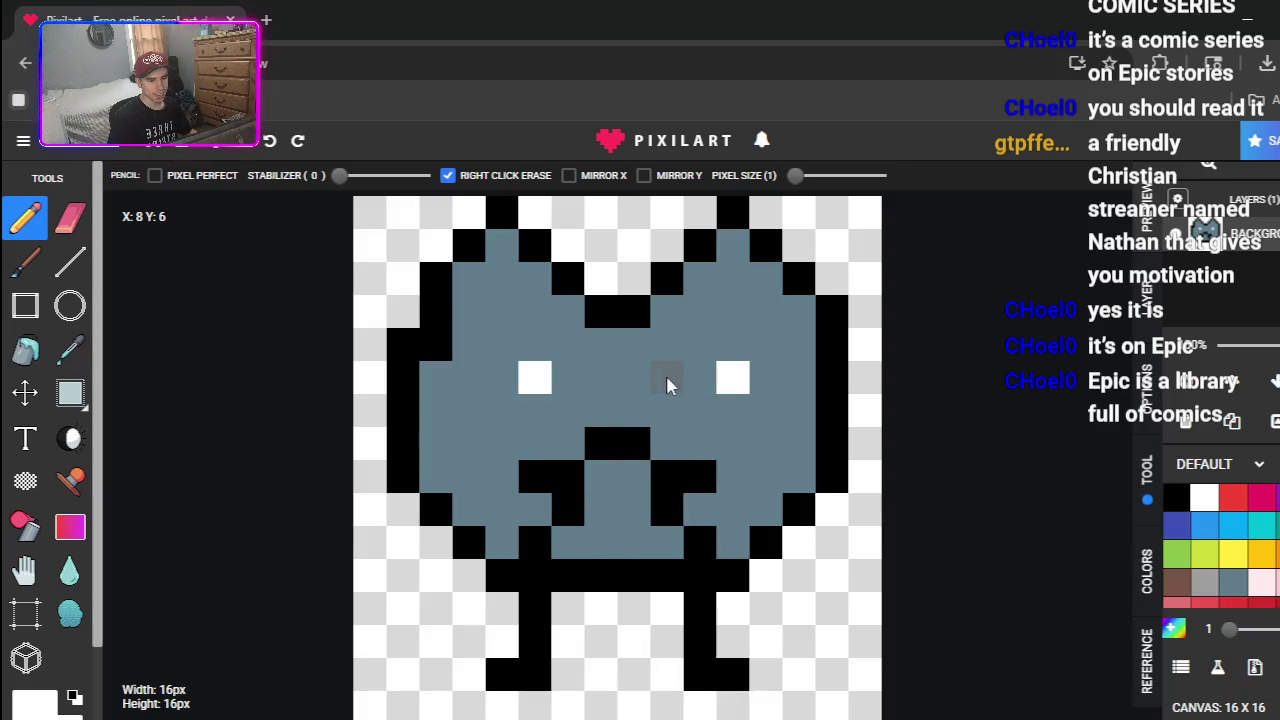
key("ctrl+z")
key("ctrl+z")
left_click_drag(698, 381, 733, 380)
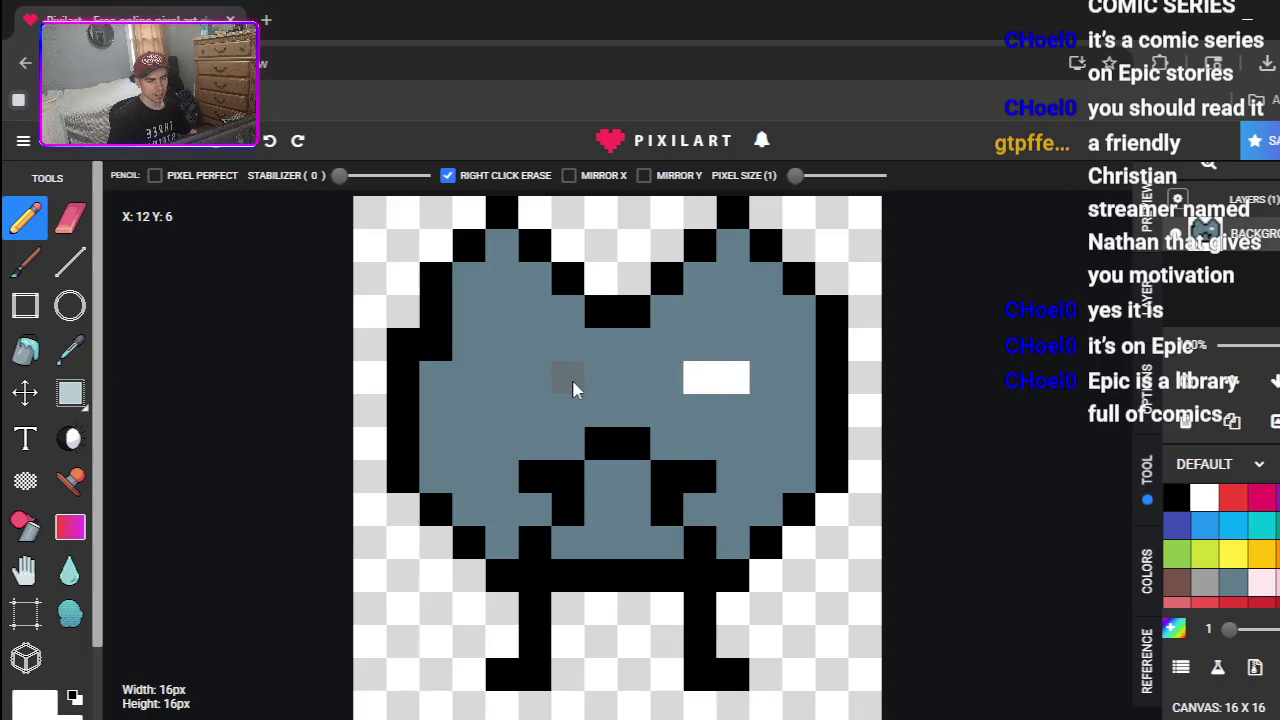
left_click_drag(550, 387, 575, 380)
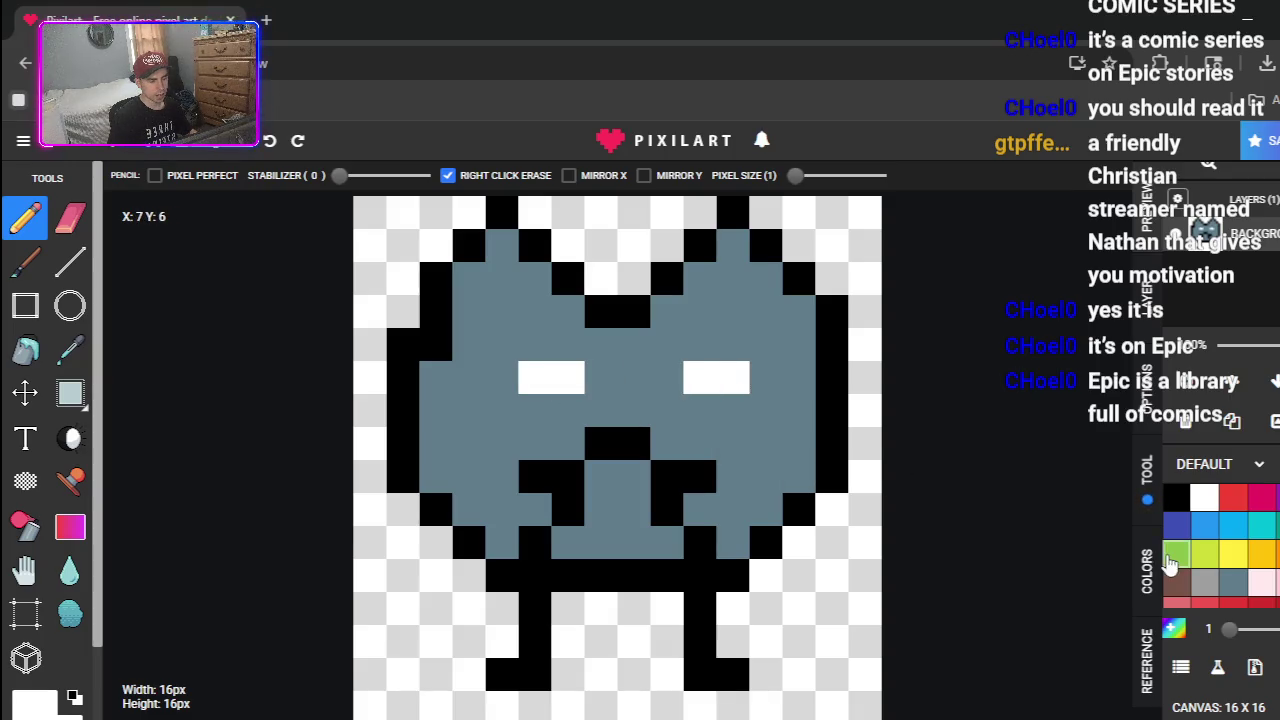
- Repaint the left eye in white and give the right eye a black pupil
left_click(1176, 497)
key("ctrl+z")
key("ctrl+z")
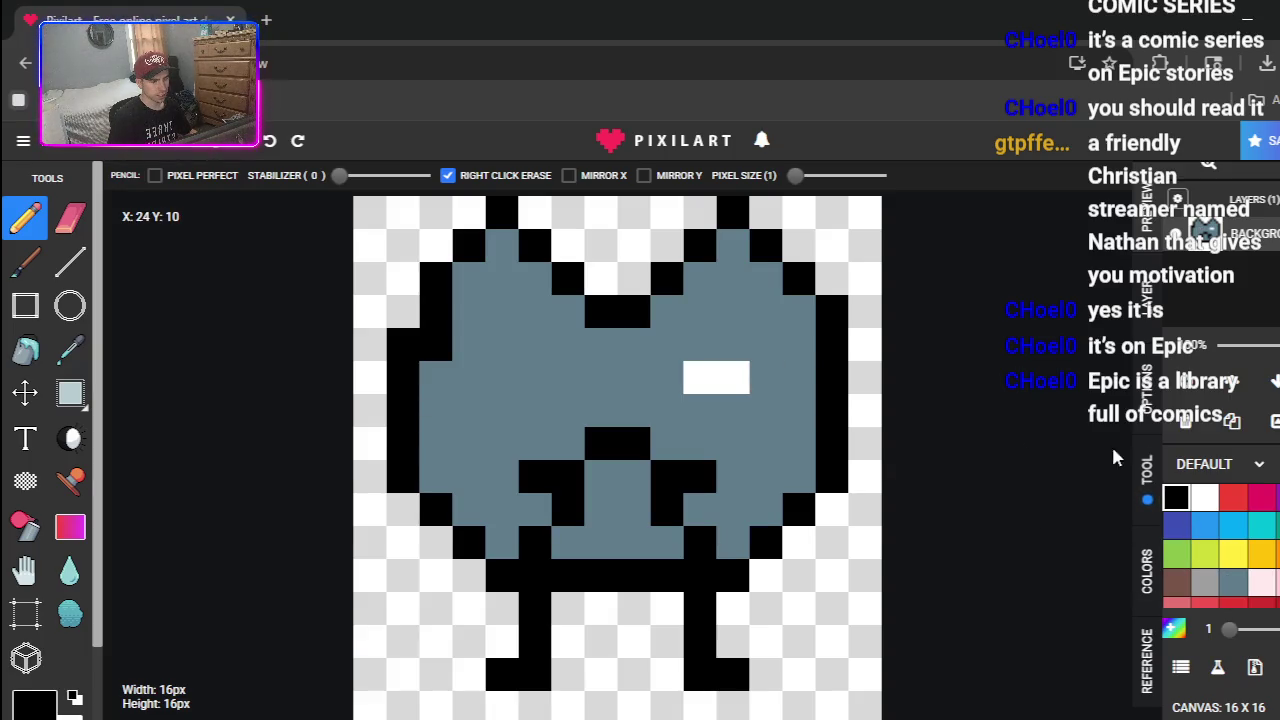
left_click(1204, 497)
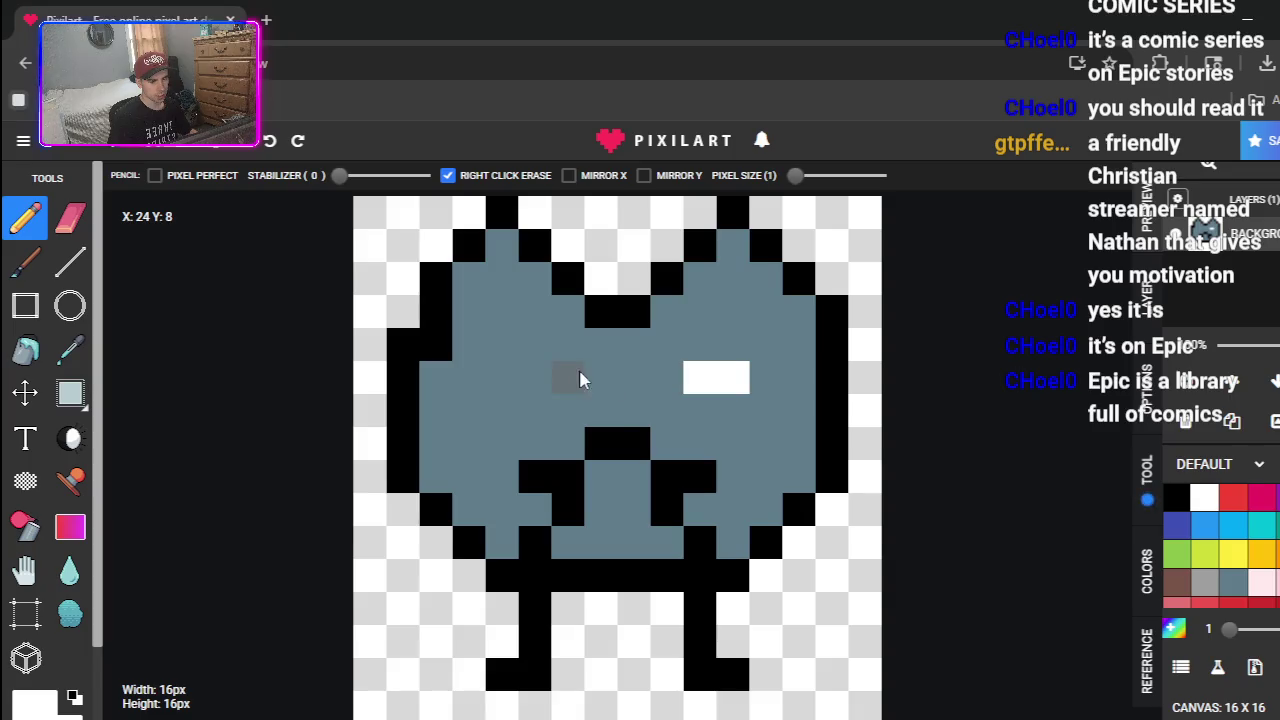
left_click(525, 386)
left_click(515, 384)
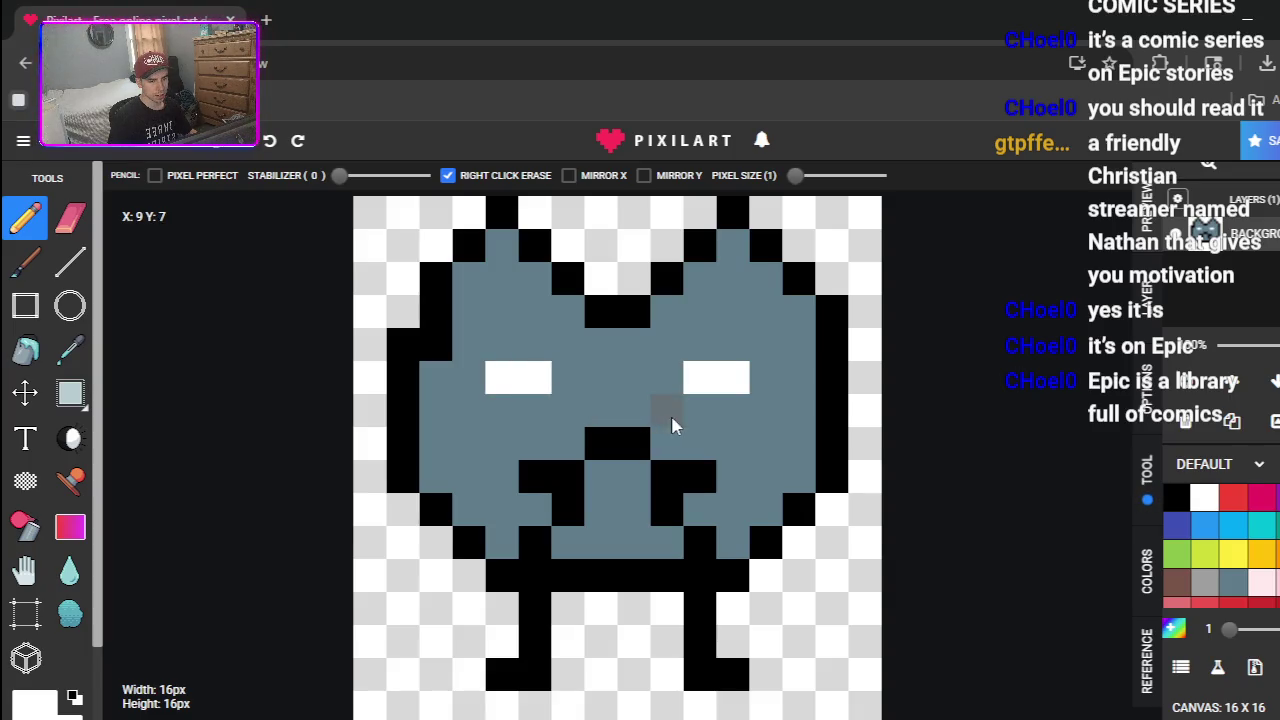
left_click(1176, 497)
left_click(731, 377)
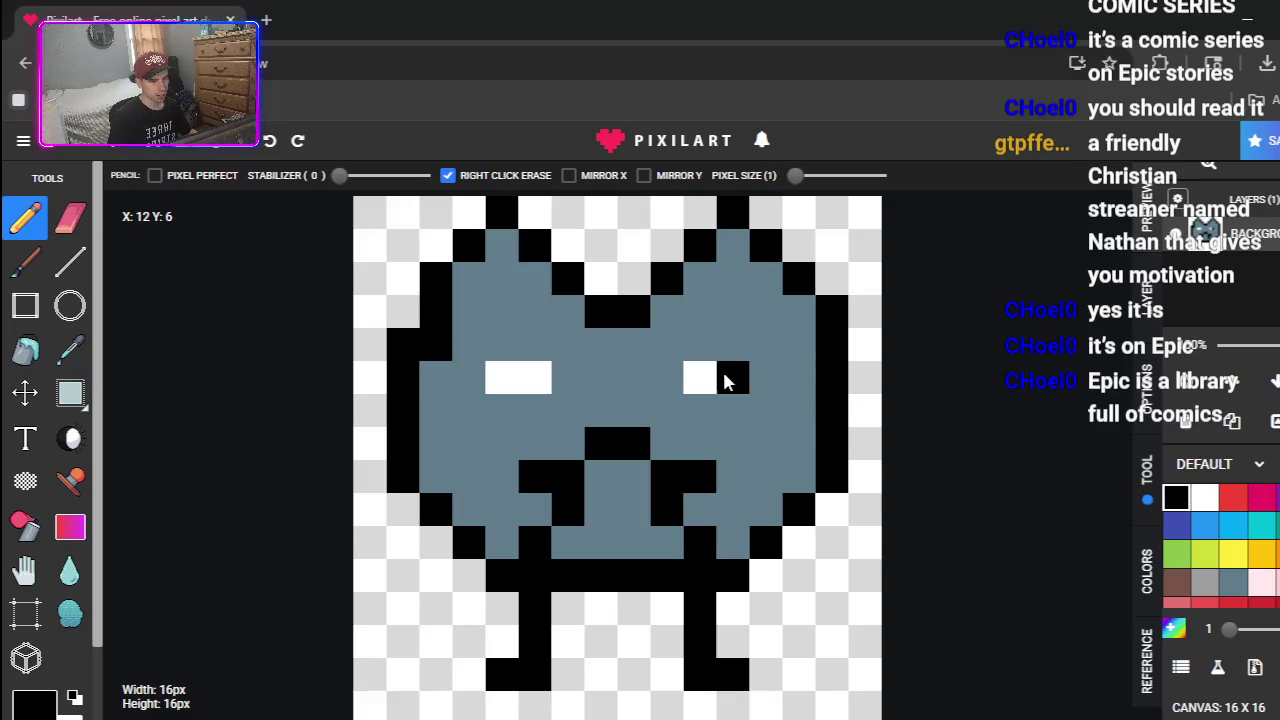
- Add a black pupil to the left eye and trim two mouth pixels to gray-blue
left_click(500, 386)
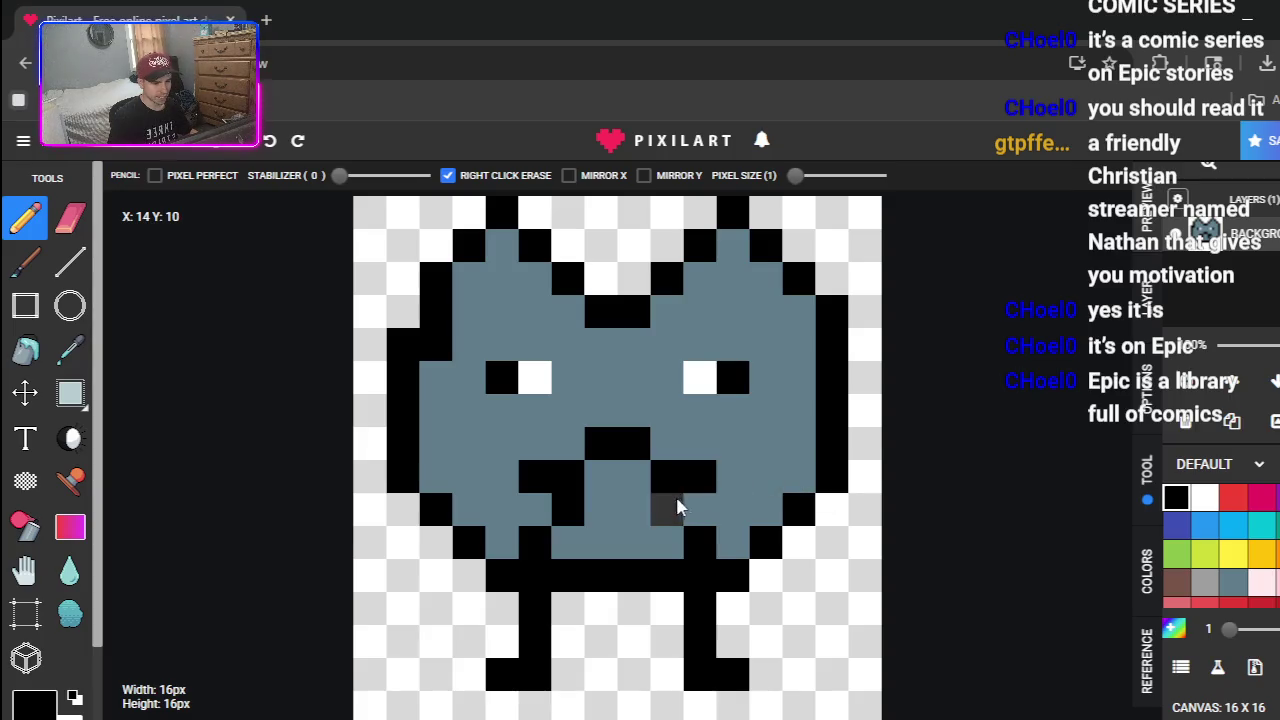
left_click(1232, 582)
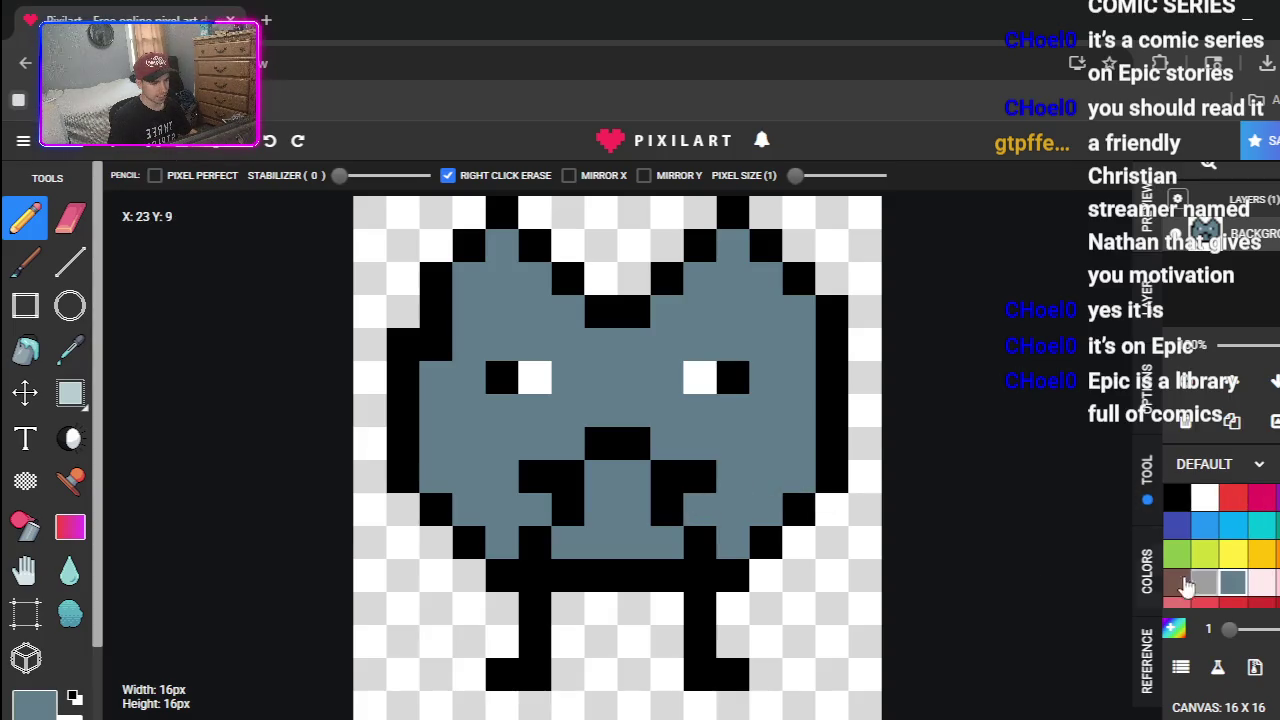
left_click(667, 510)
left_click(560, 538)
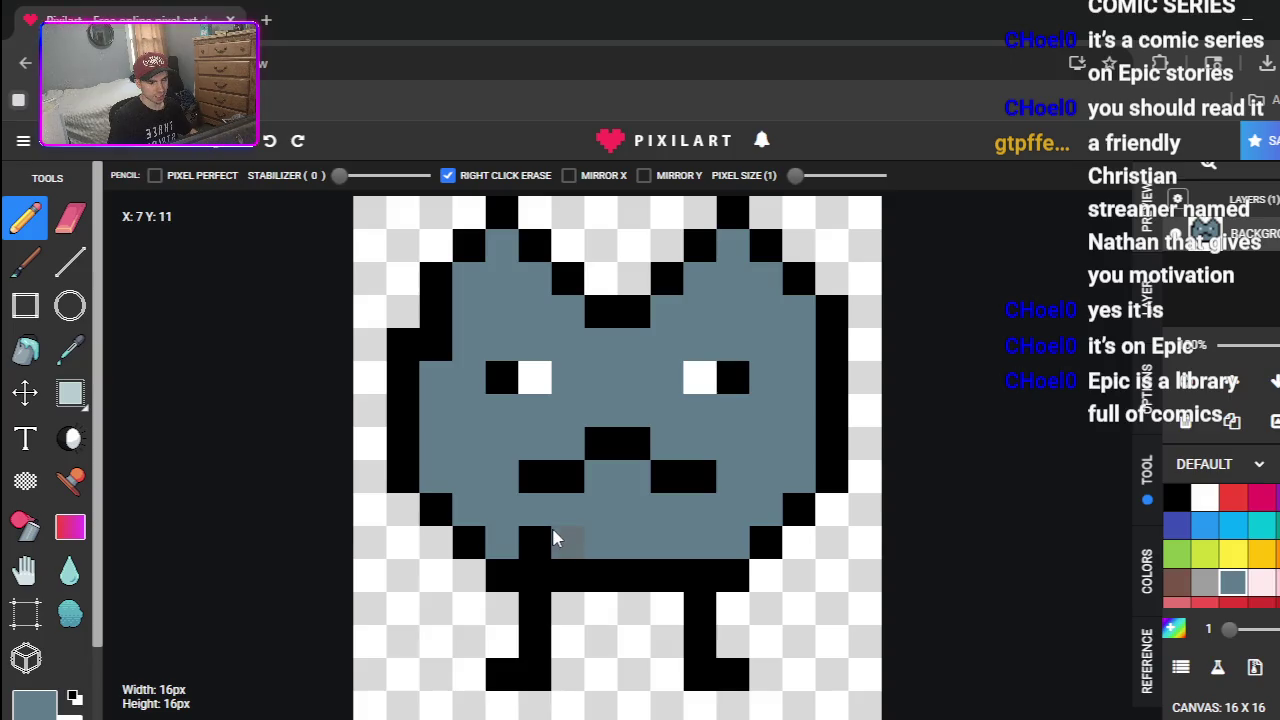
left_click(1176, 497)
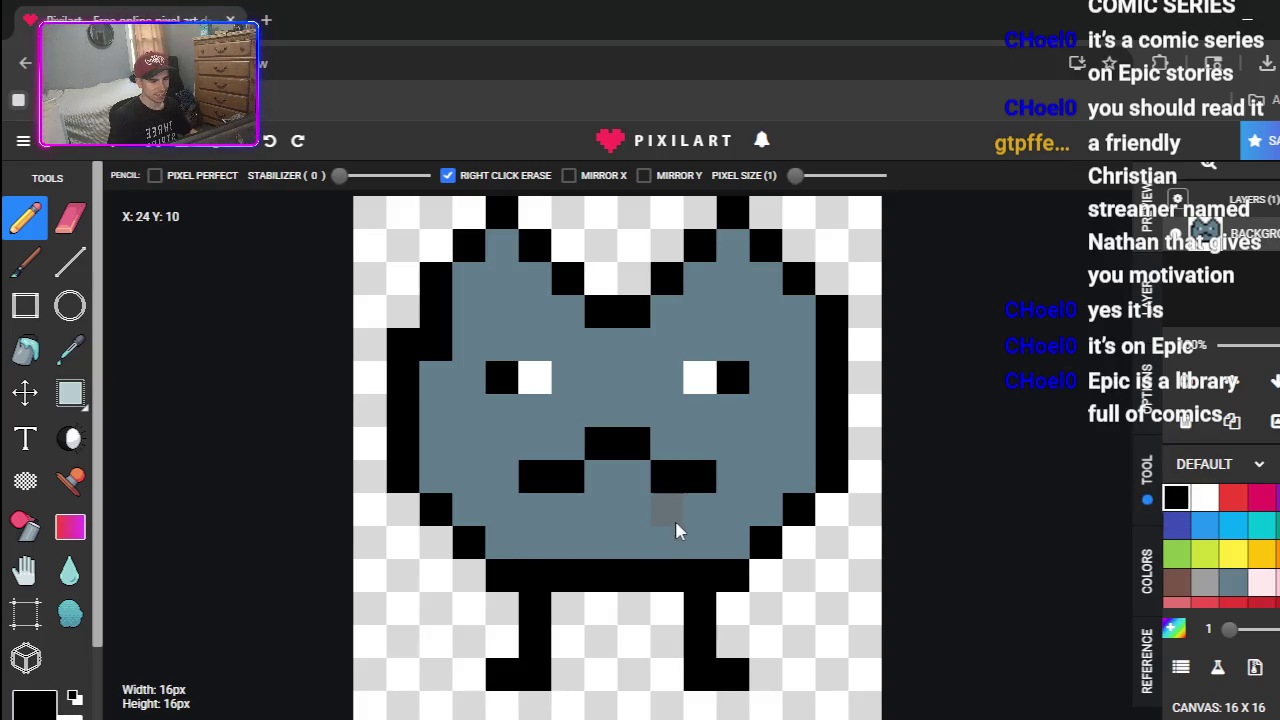
- Extend black pixels downward from the mouth's right side, undoing false starts
left_click(630, 512)
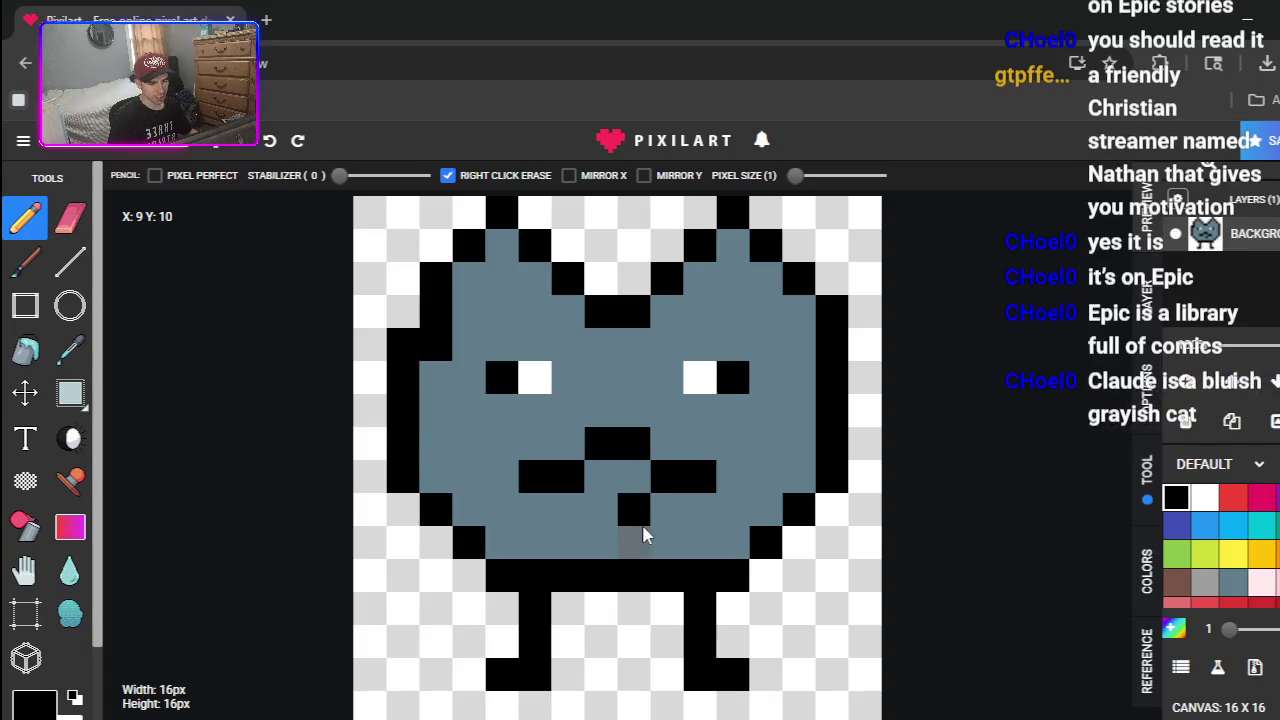
key("ctrl+z")
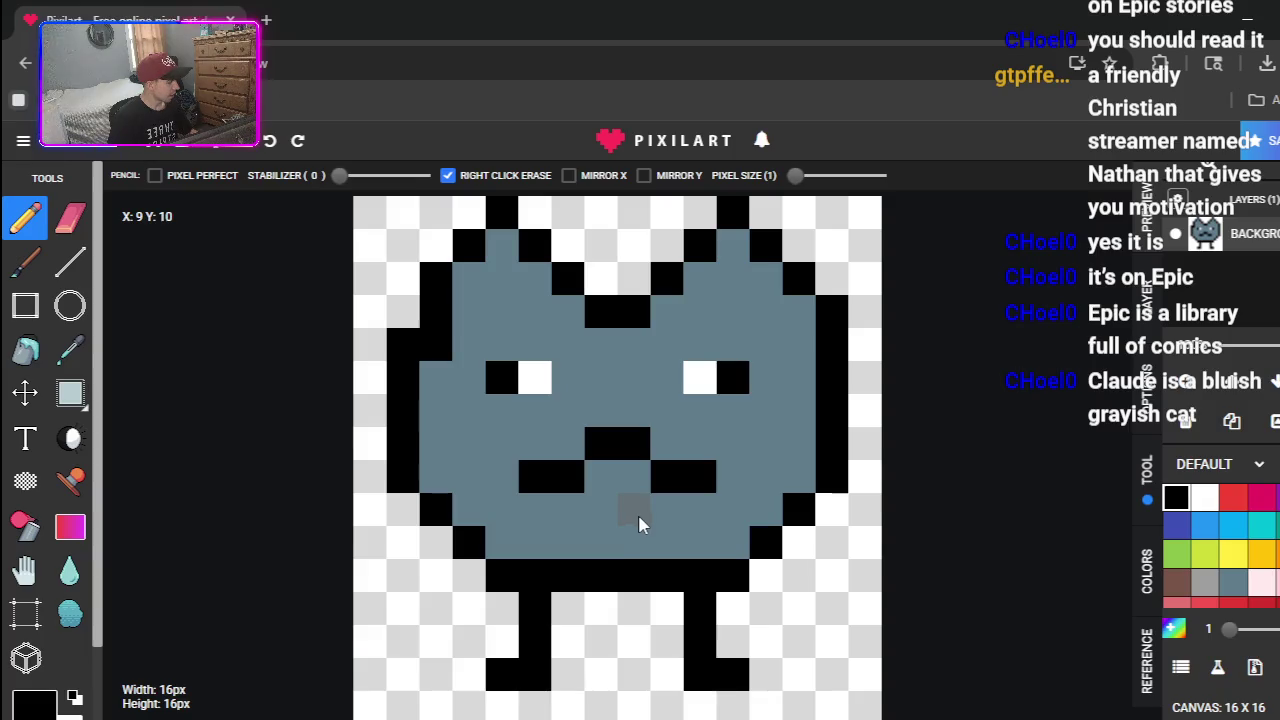
mouse_move(668, 522)
left_mouse_down()
mouse_move(695, 537)
mouse_move(693, 521)
left_mouse_up()
key("ctrl+z")
key("ctrl+z")
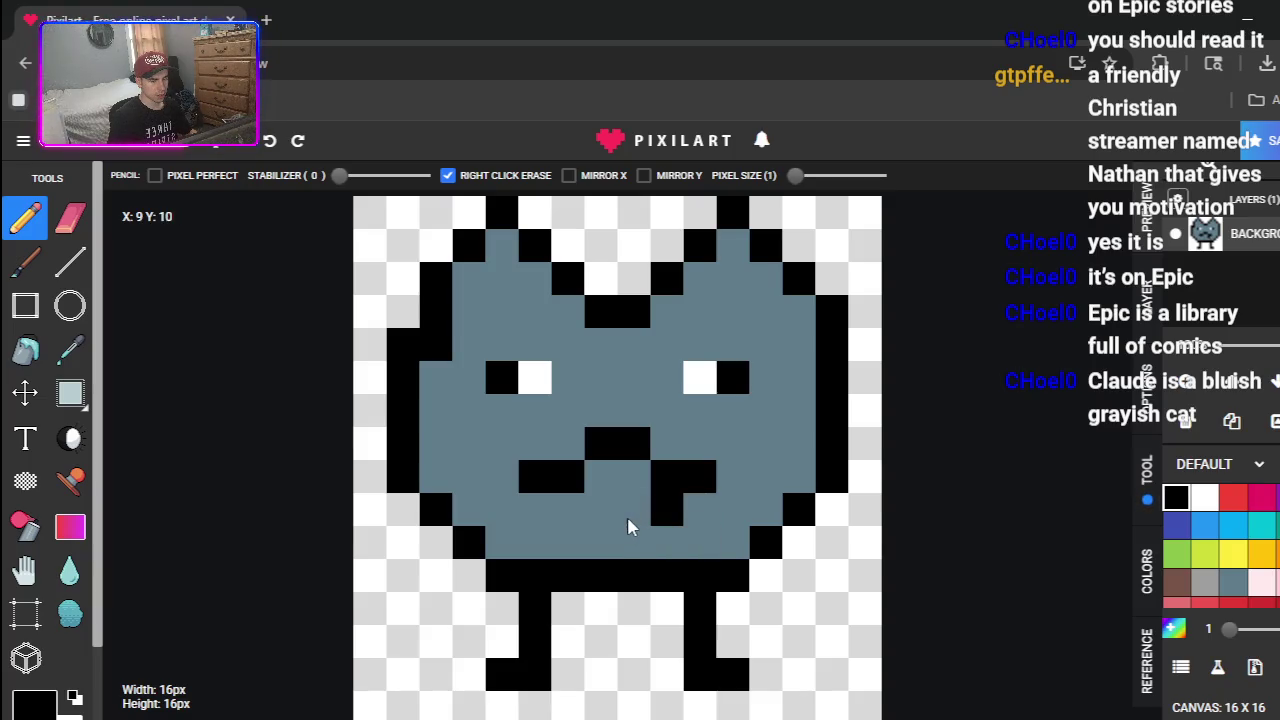
left_click(655, 512)
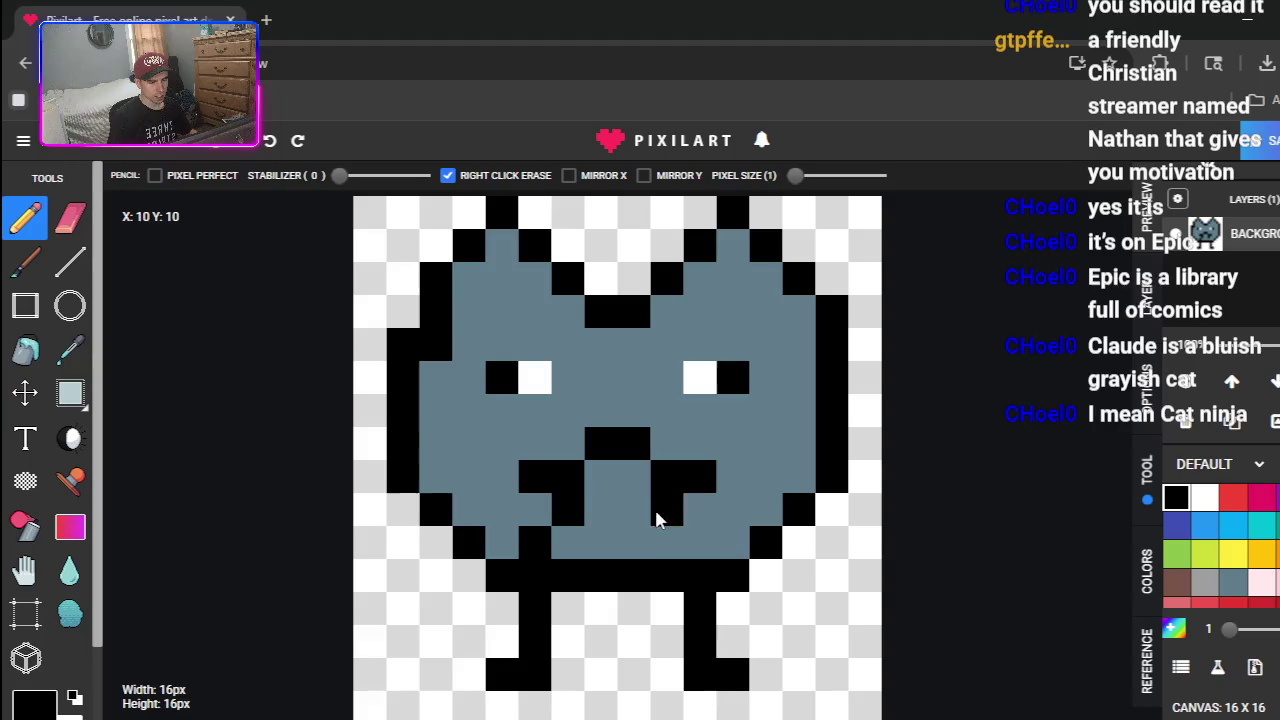
left_click(691, 534)
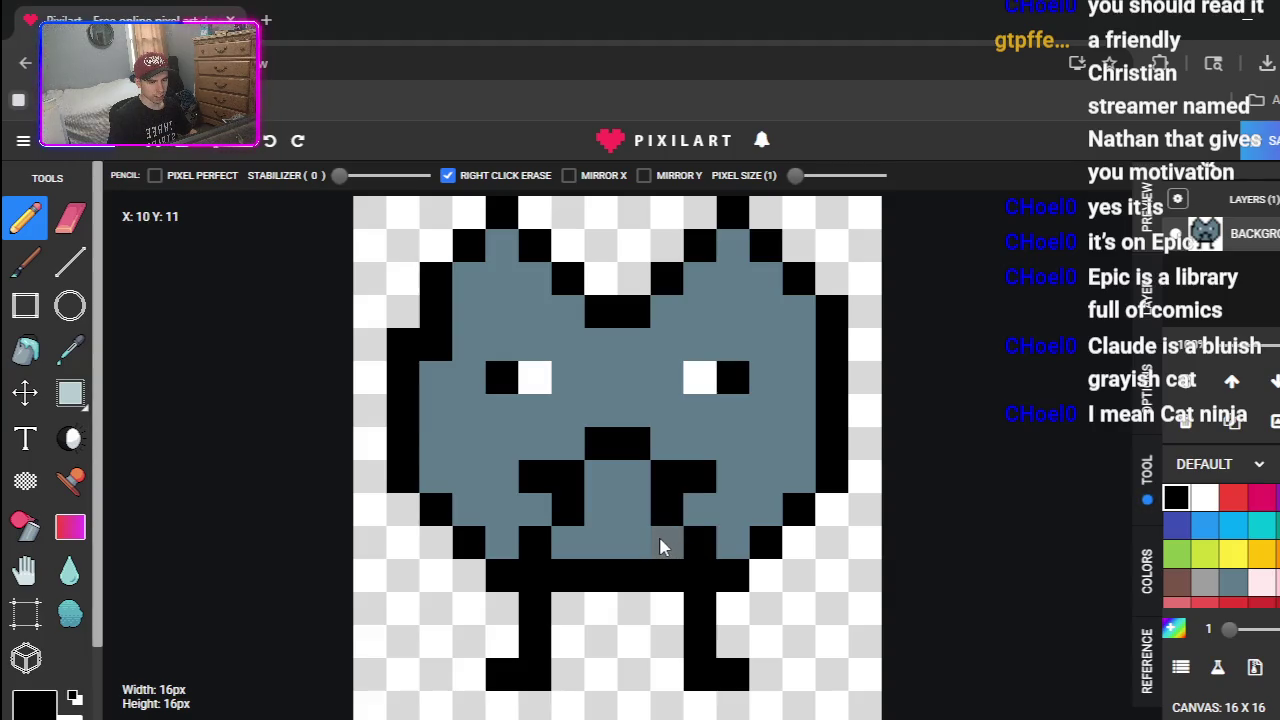
- Blacken both mouth corners and touch up the outline at the lower right
left_click(730, 445)
left_click(500, 447)
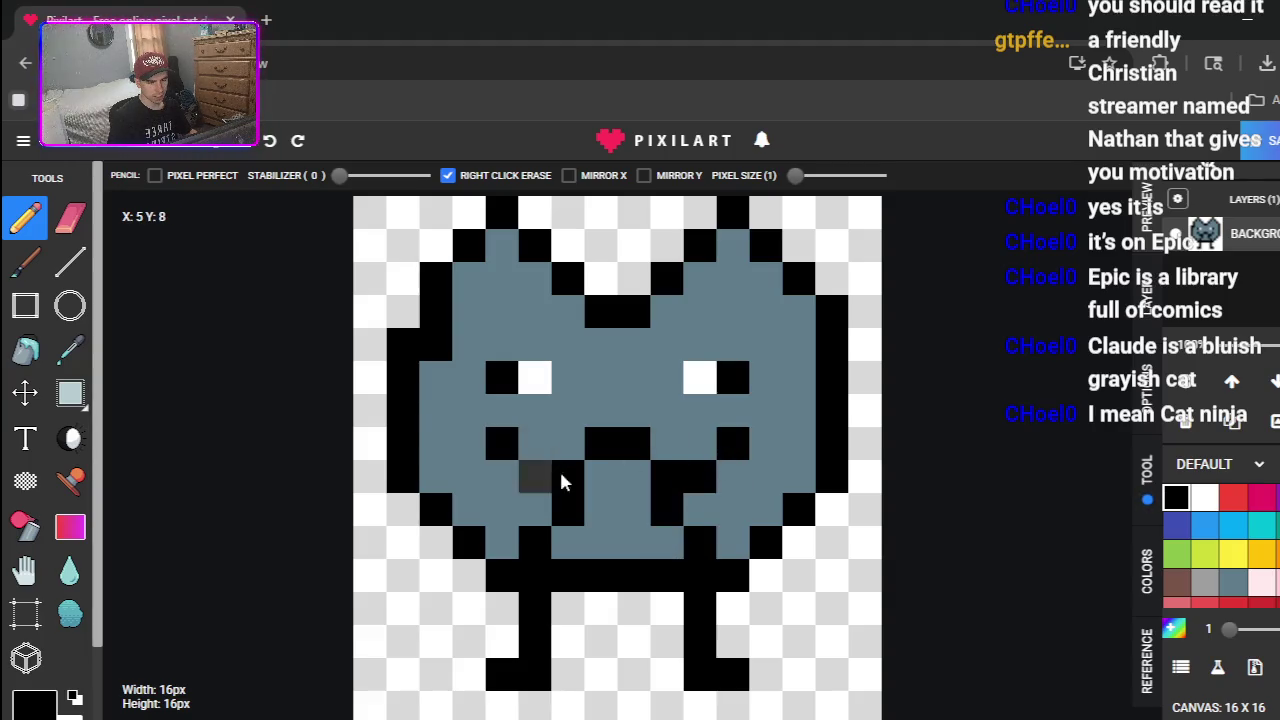
left_click(540, 478)
key("ctrl+z")
key("ctrl+z")
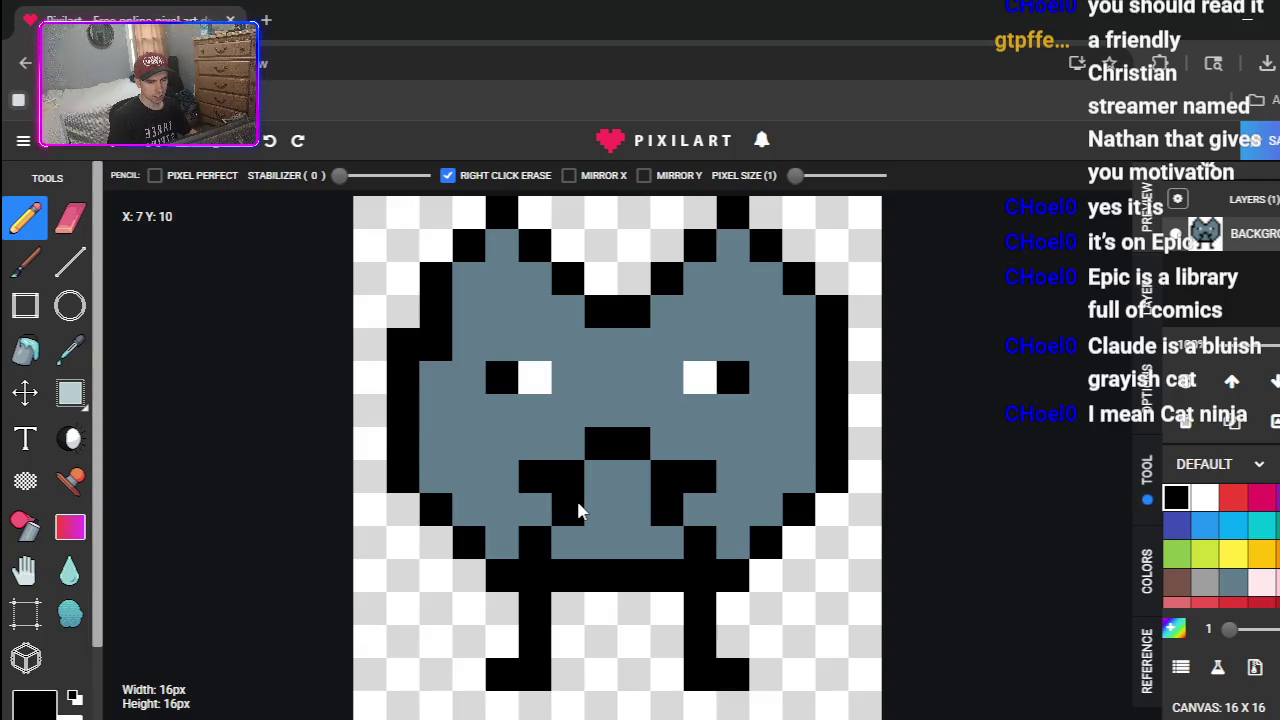
left_click(733, 477)
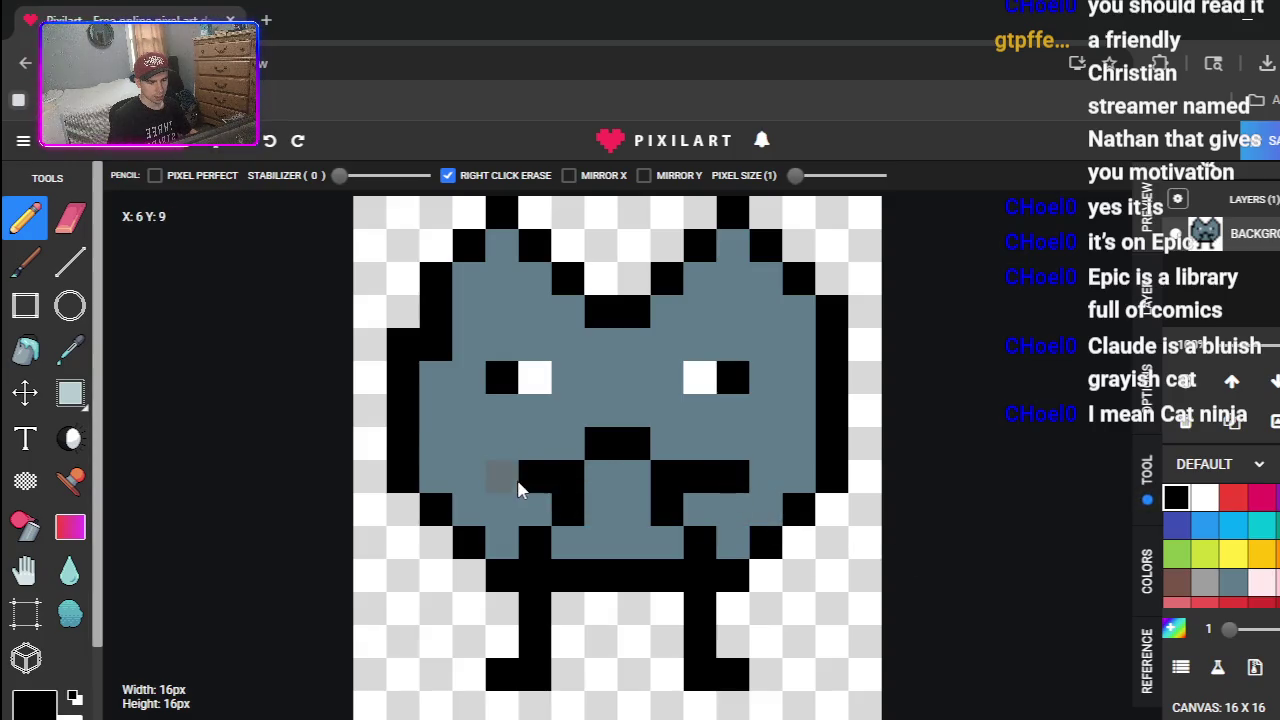
left_click(504, 478)
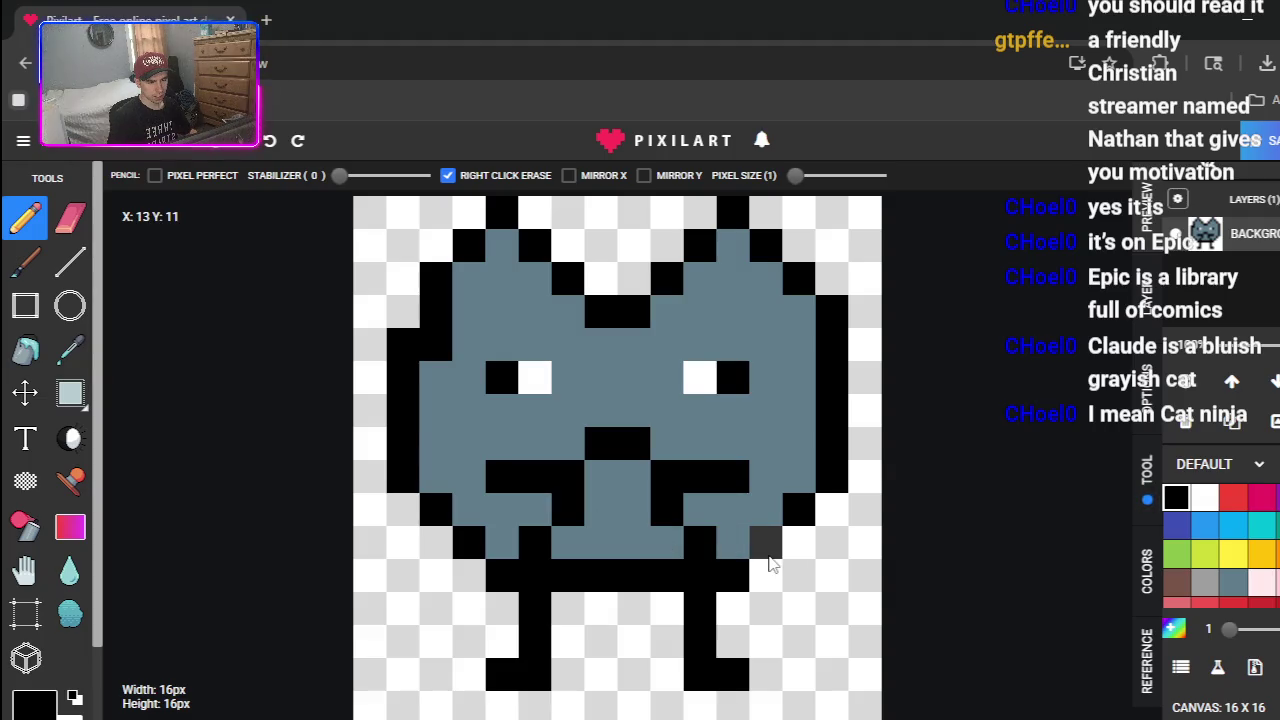
left_click(772, 566)
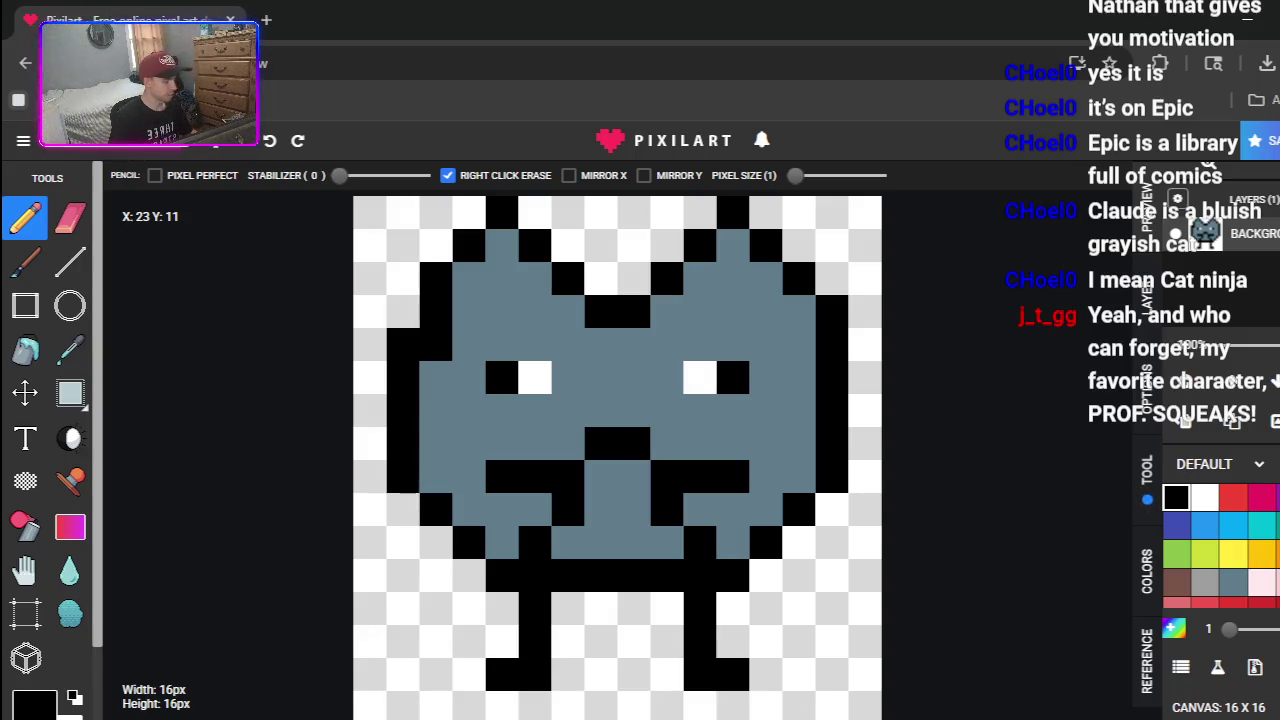
left_click(1262, 553)
- Make the nose two light pink pixels, discarding a trial yellow pixel
left_click(600, 510)
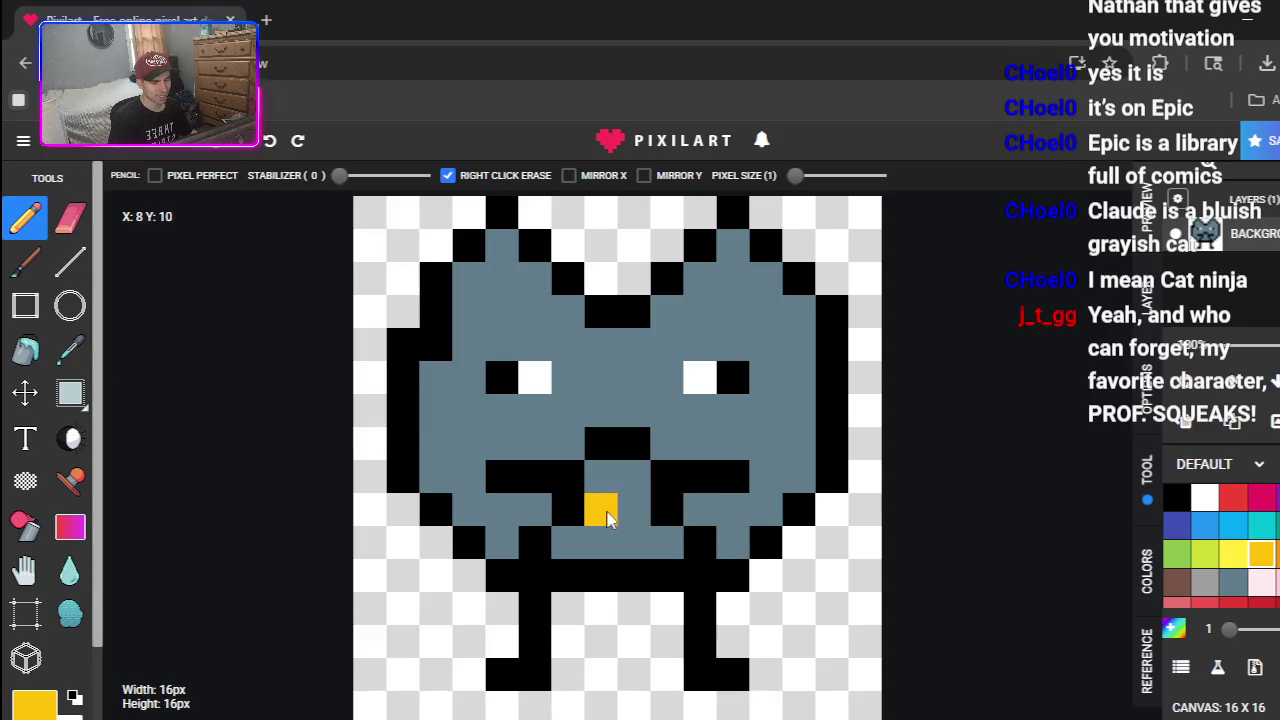
key("ctrl+z")
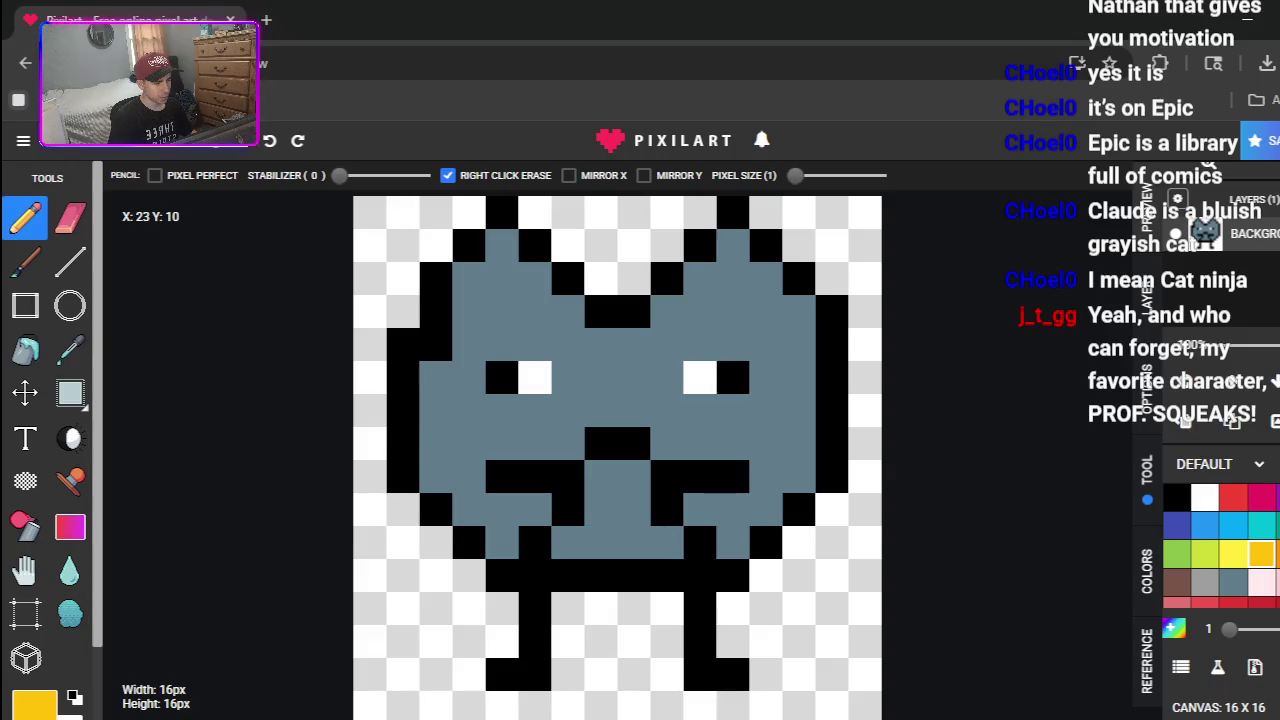
left_click(1262, 581)
left_click_drag(610, 510, 636, 510)
key("ctrl+z")
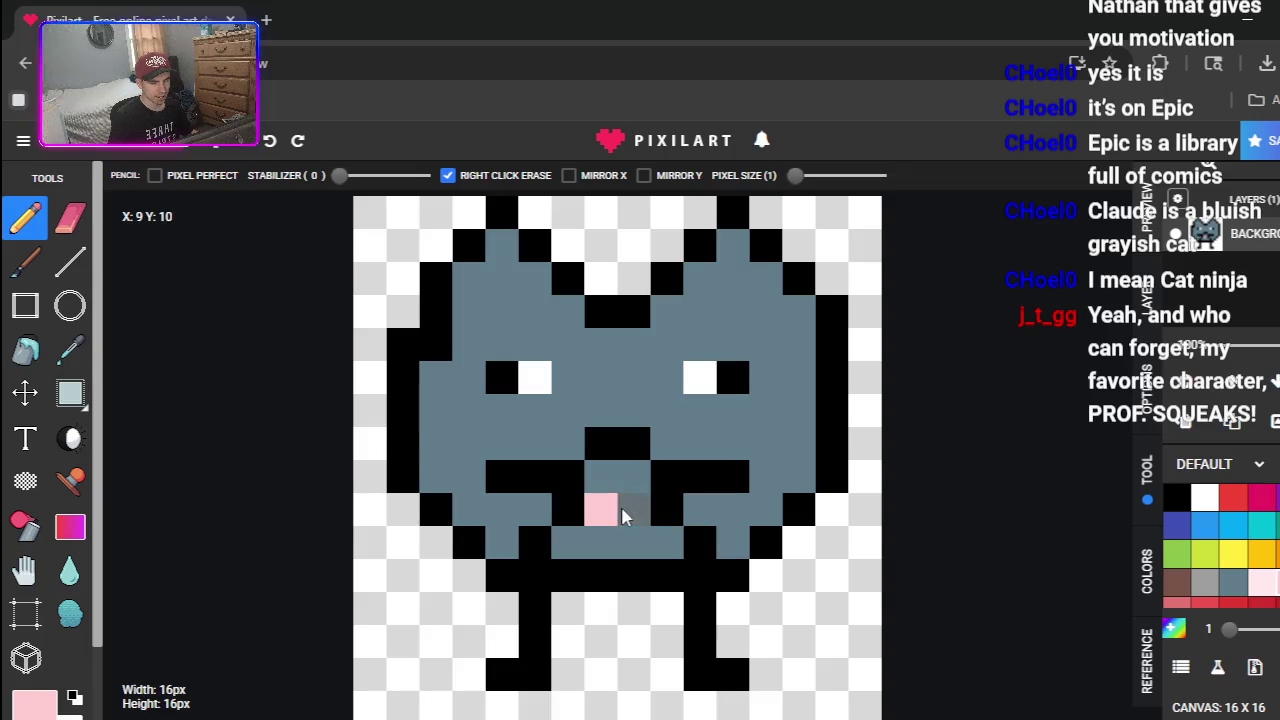
key("ctrl+z")
left_click(600, 444)
left_click(633, 446)
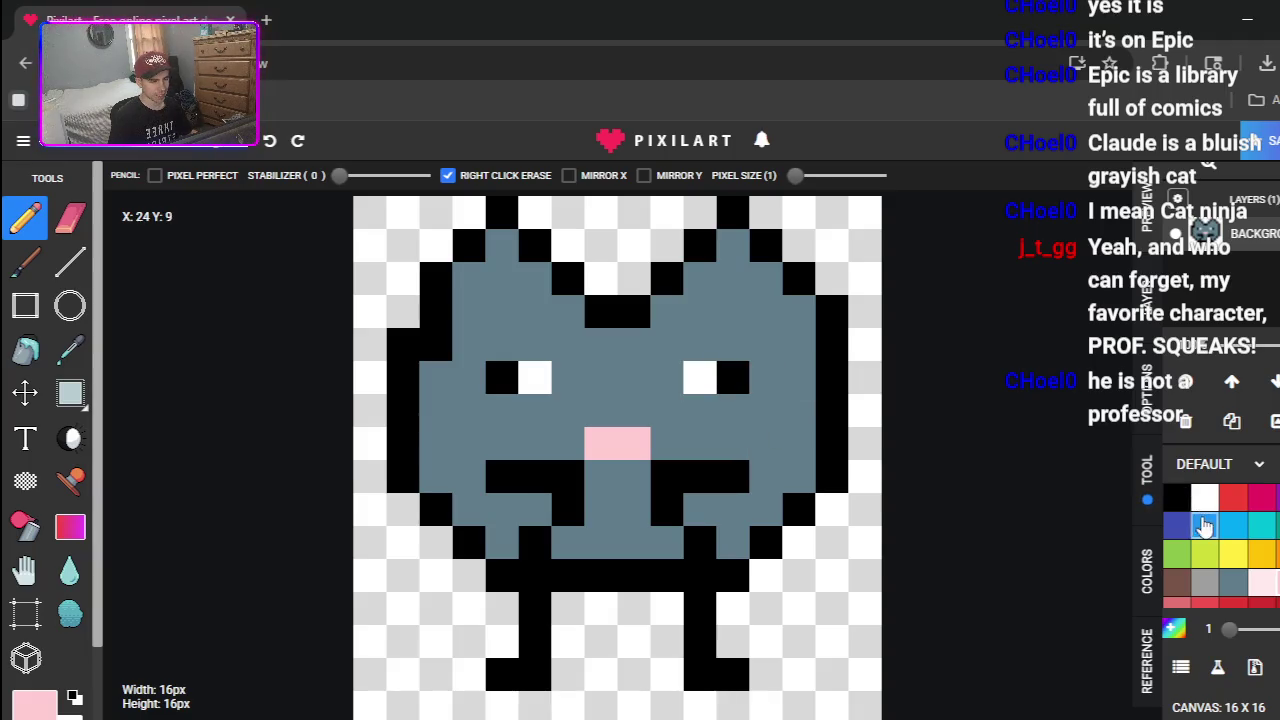
- Move each eye's white pixel to the outer side with black pupils inward
left_click(1176, 498)
left_click(699, 377)
left_click(535, 377)
left_click(1204, 497)
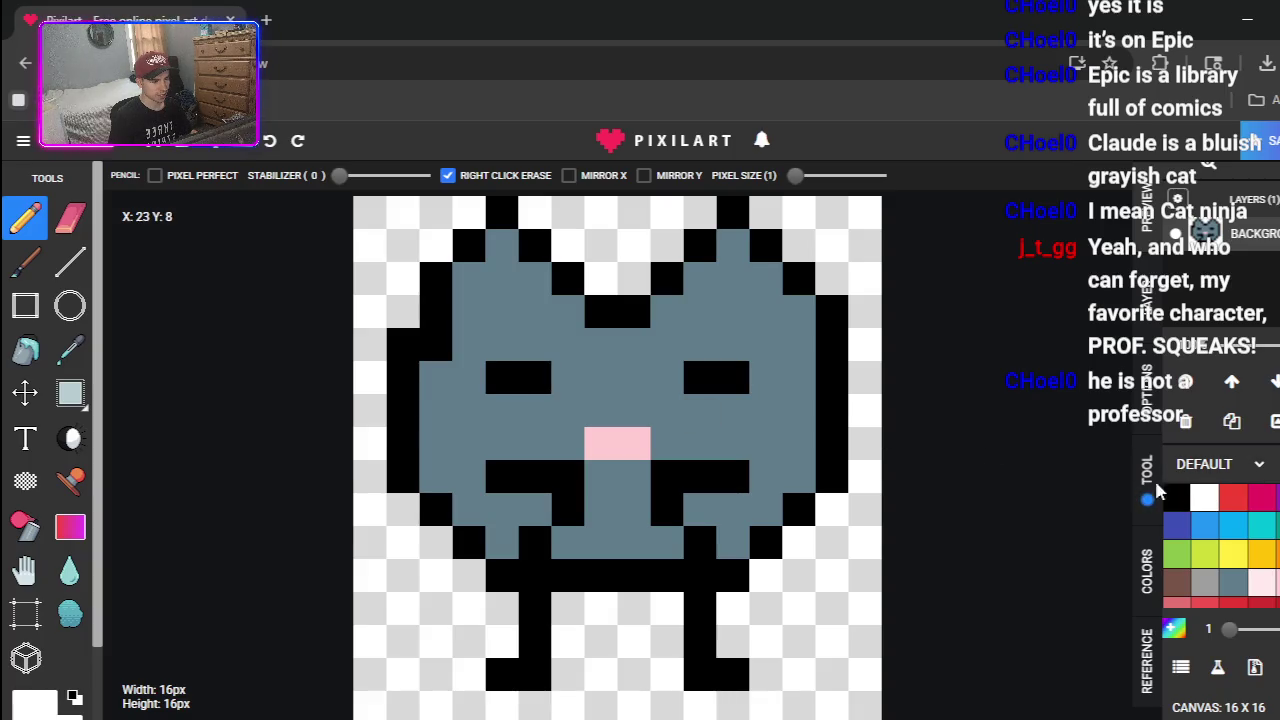
left_click(699, 377)
left_click(510, 377)
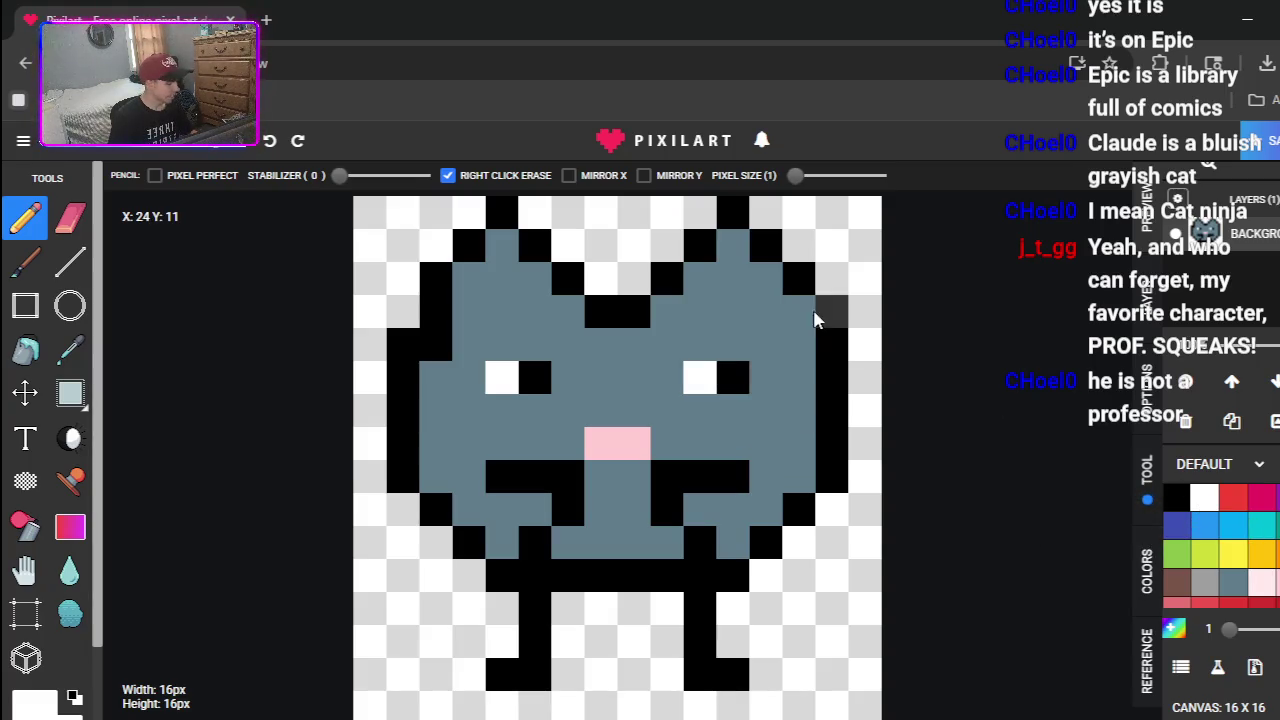
left_click(733, 377)
left_click(1176, 497)
left_click(703, 376)
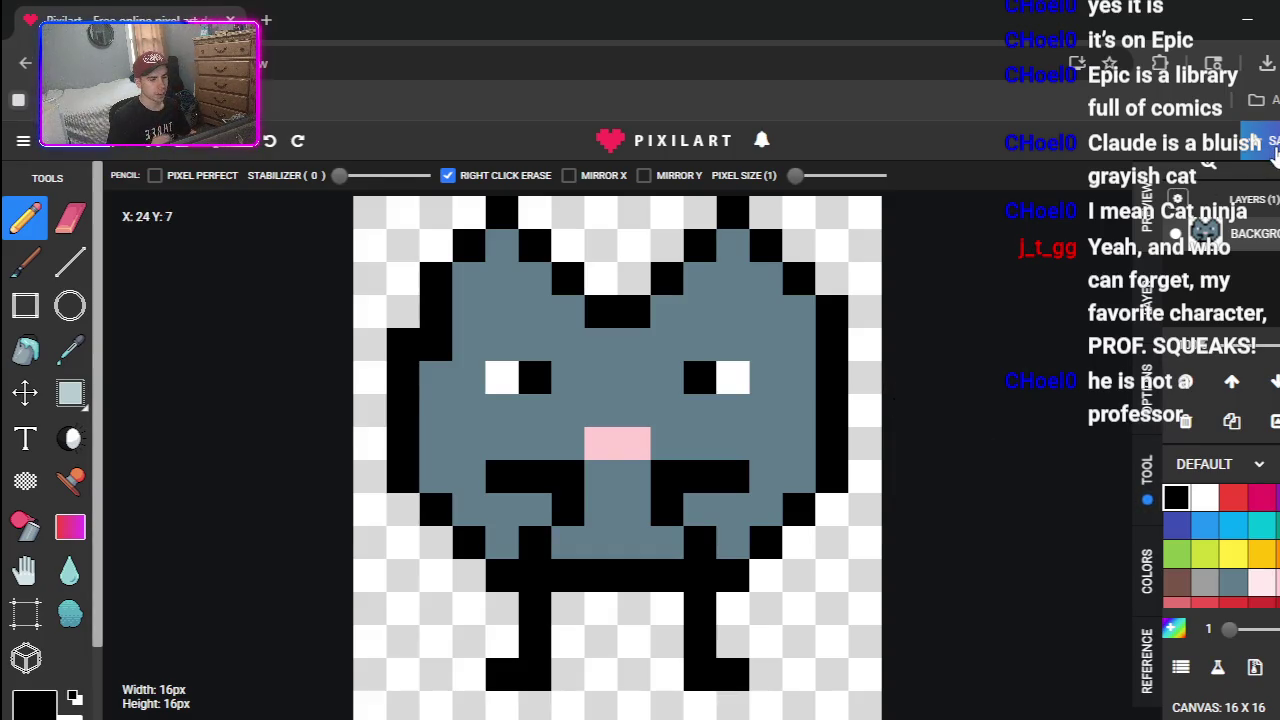
- Save the drawing online titled 'GrayCat' and view its published image page
left_click(1273, 147)
type("GrayCat")
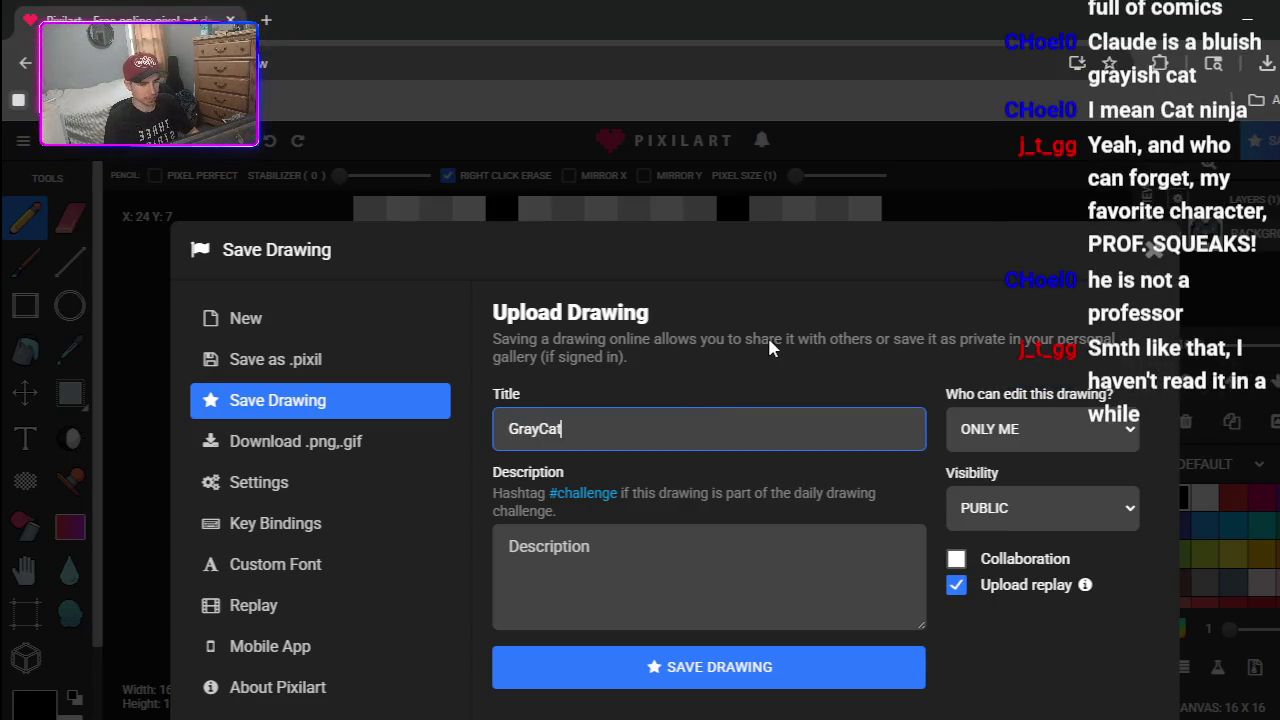
key("Return")
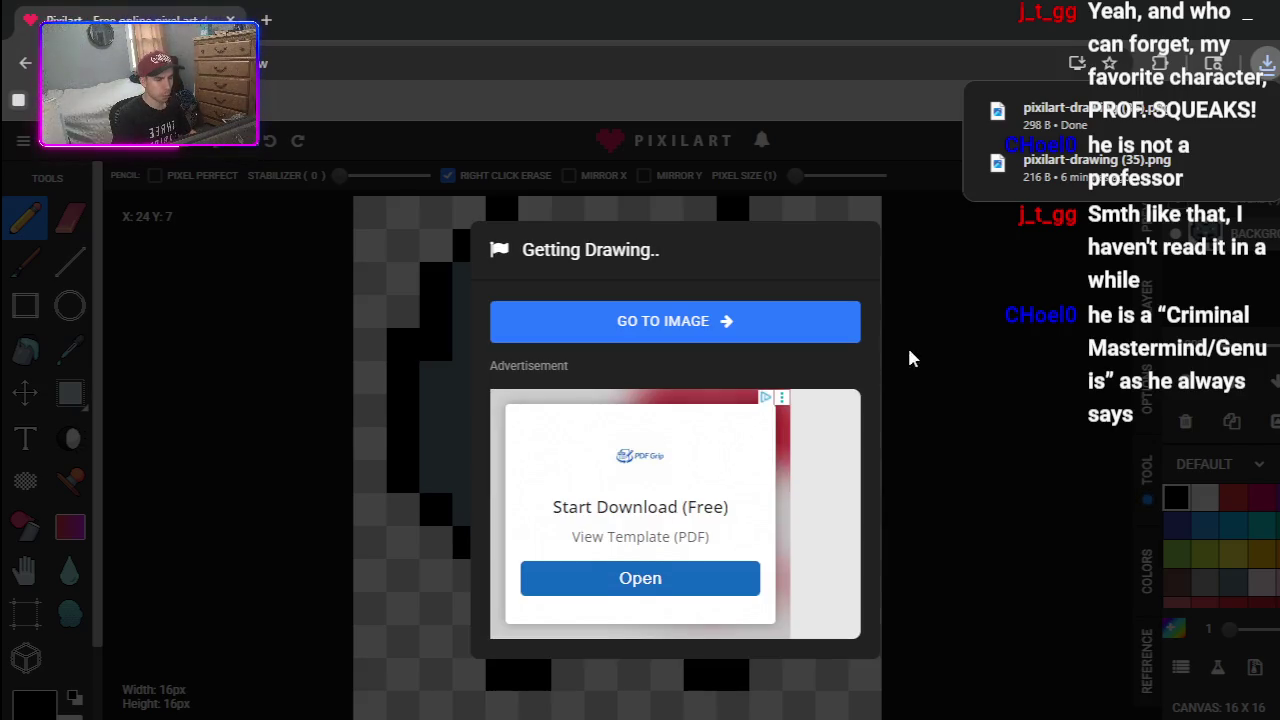
left_click(805, 318)
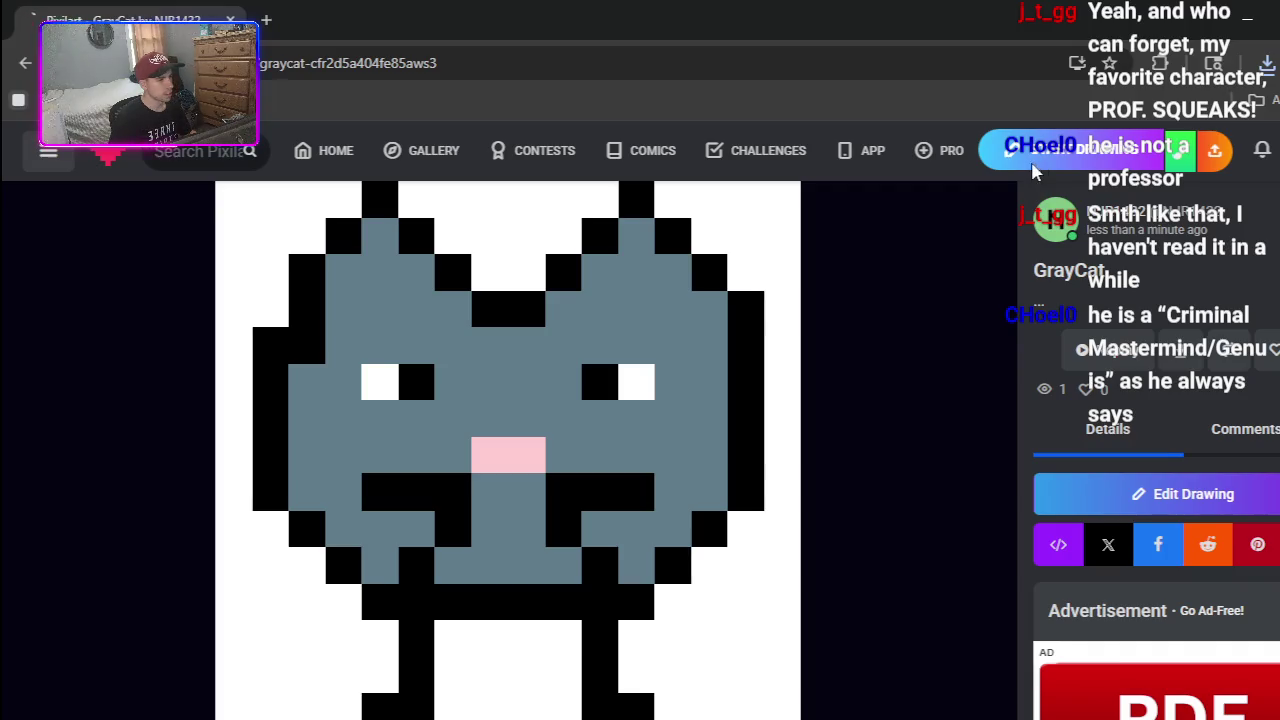
left_click(1035, 168)
- Set width and height to 16 and create the new blank drawing
double_click(600, 410)
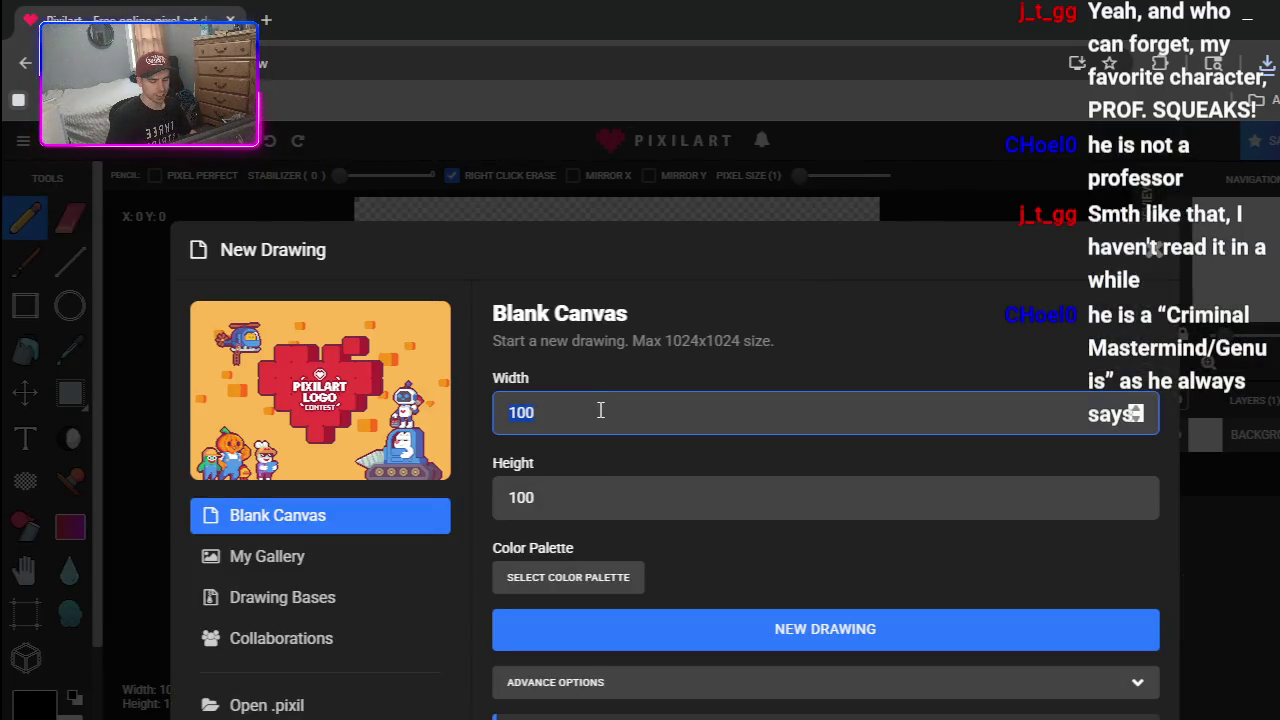
double_click(601, 497)
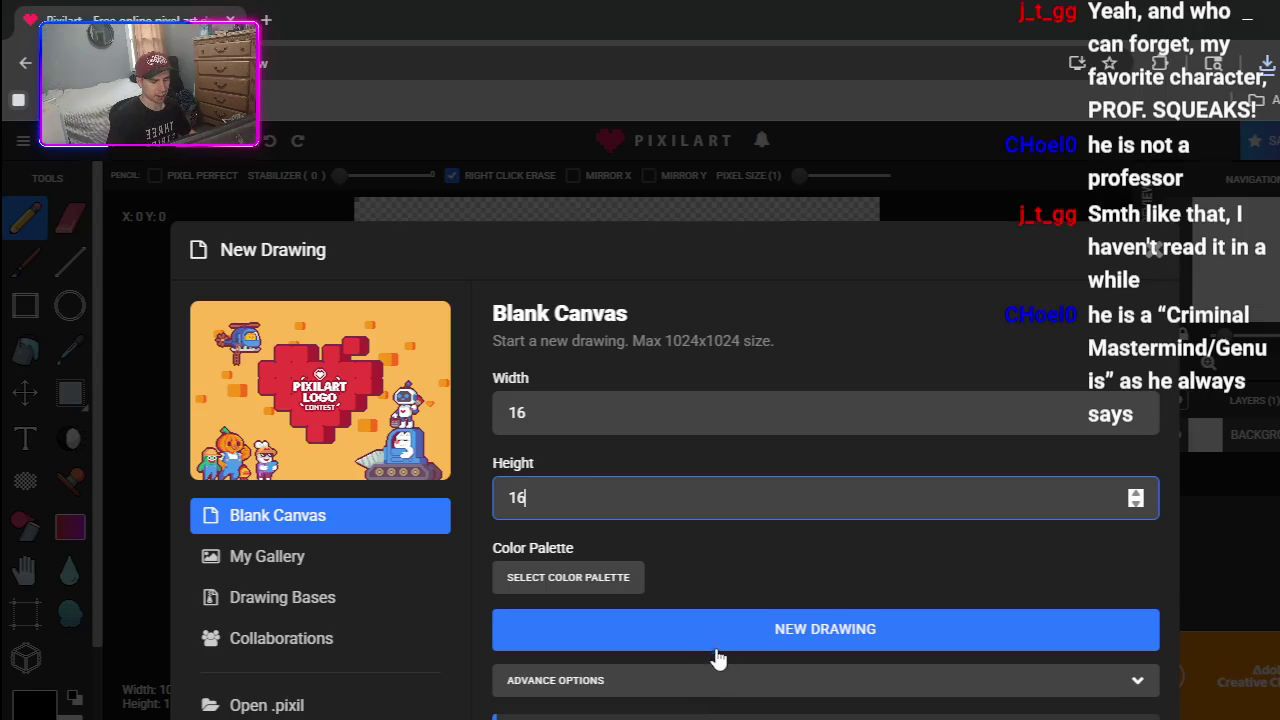
left_click(714, 645)
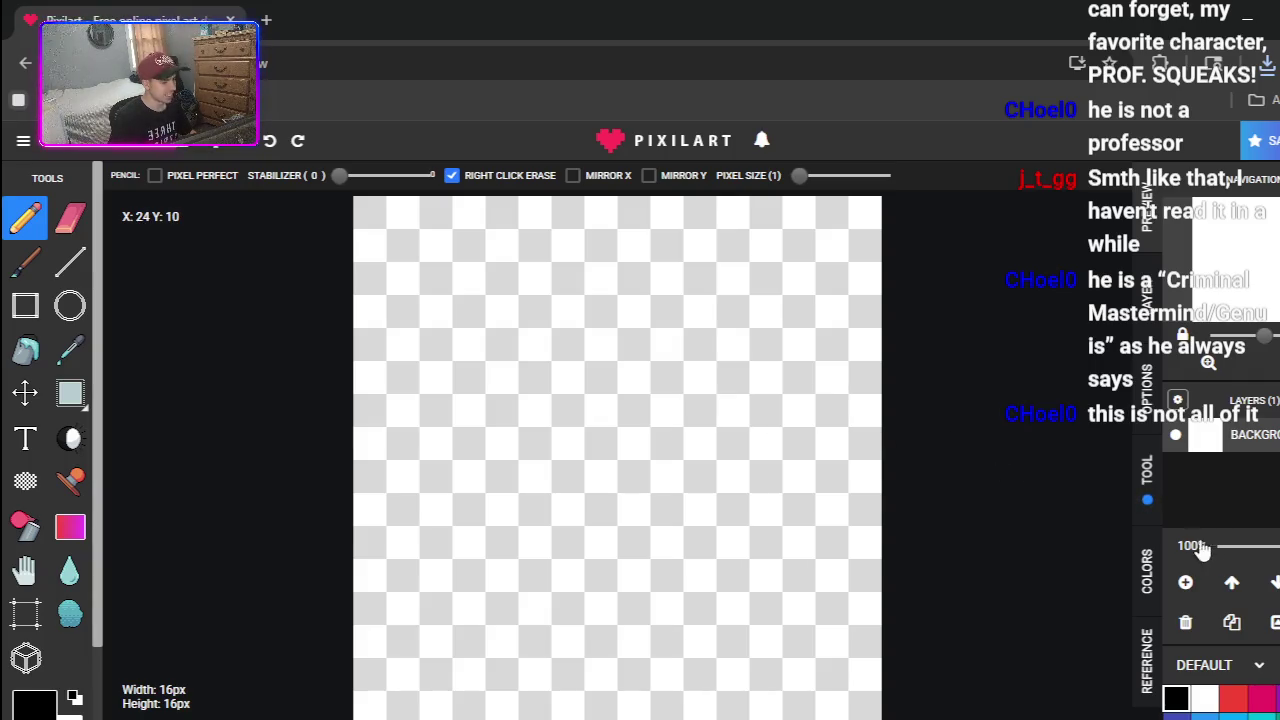
scroll(1195, 530, "down", 3)
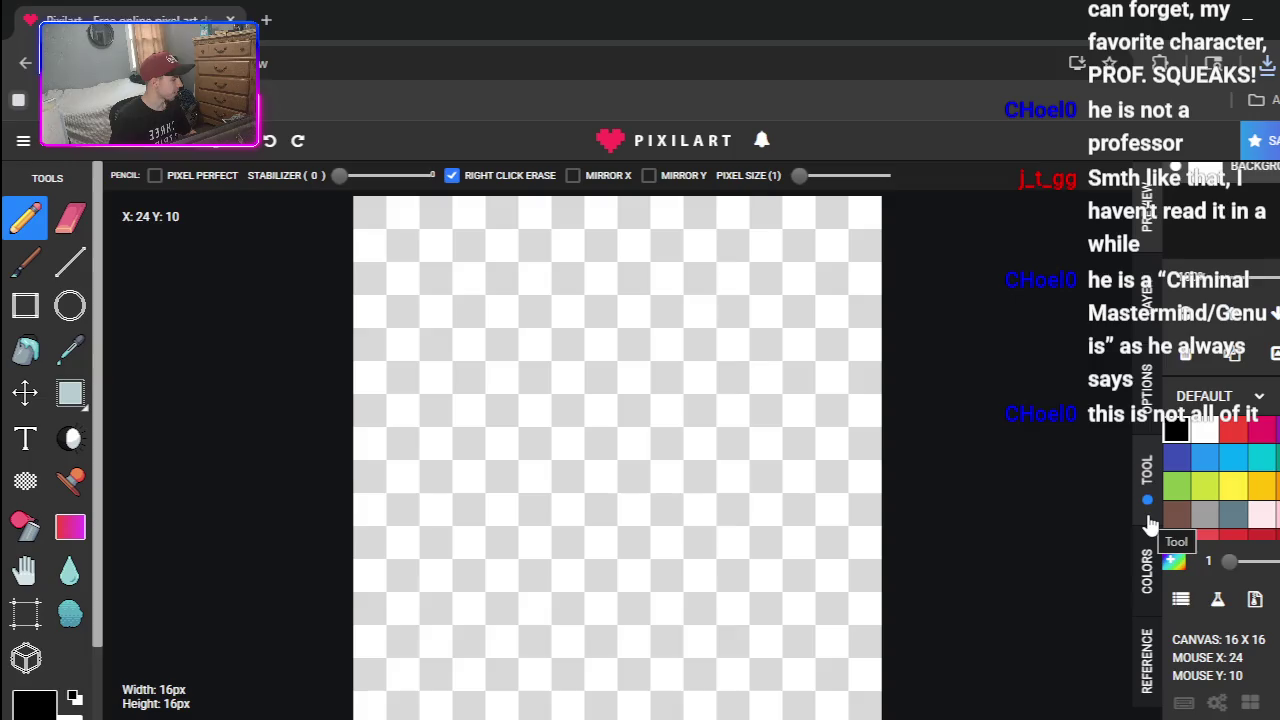
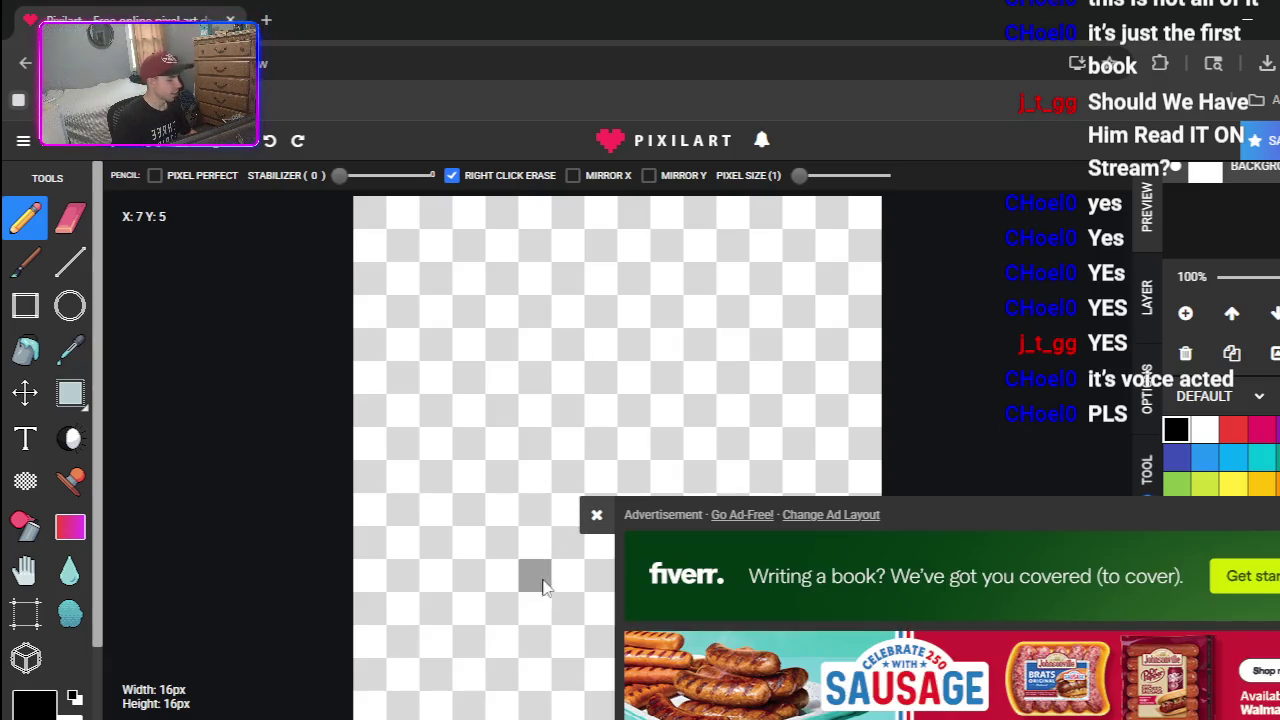
- Close the advertisement and test the pencil with a few black pixels, erasing the strays
left_click(594, 515)
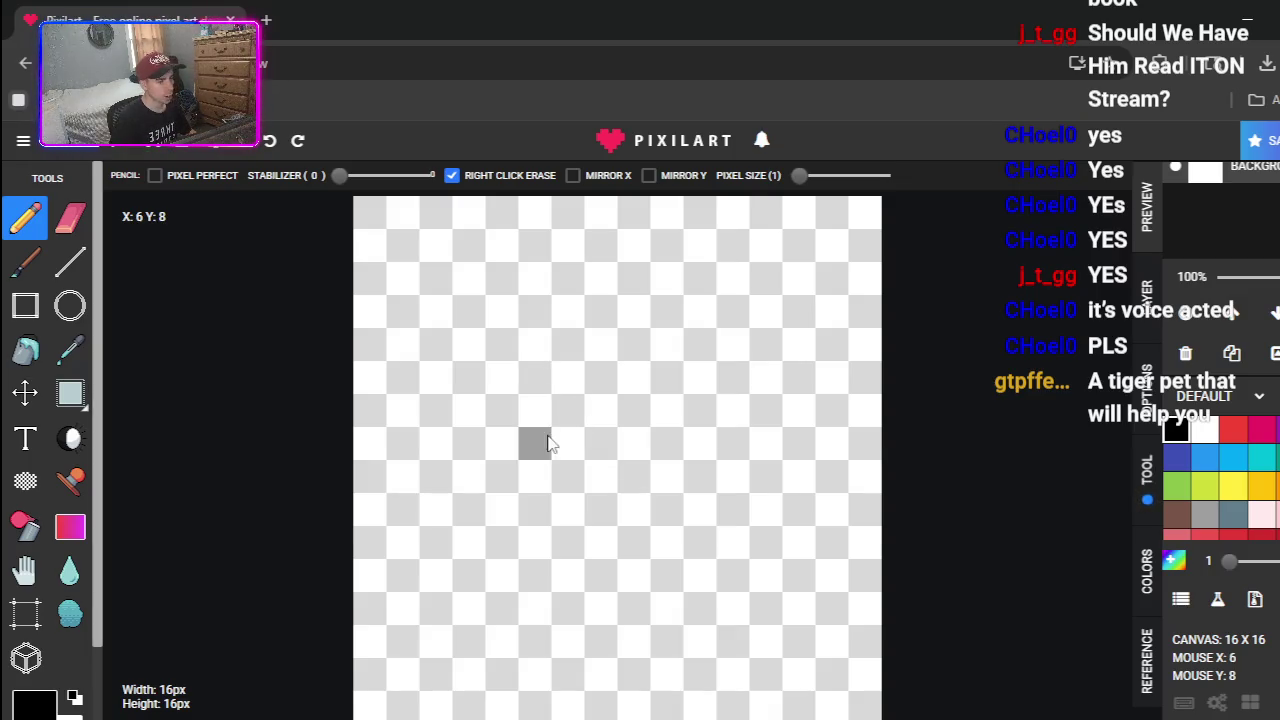
left_click(534, 377)
right_click(526, 386)
left_click(462, 403)
left_click(438, 410)
left_click(436, 440)
right_click(434, 446)
- Draw a trial black column, erase it, and place the first left-edge pixel
left_click(434, 443)
left_click(432, 476)
left_click(438, 510)
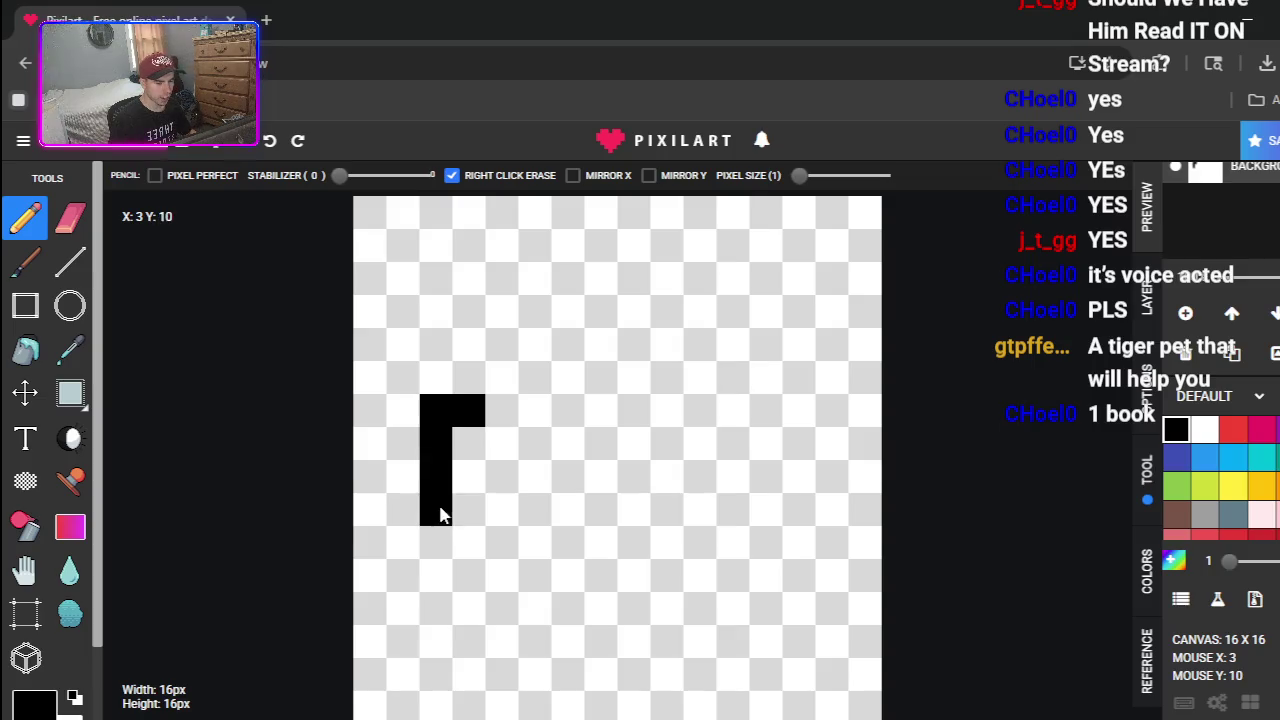
left_click(436, 542)
right_click(466, 410)
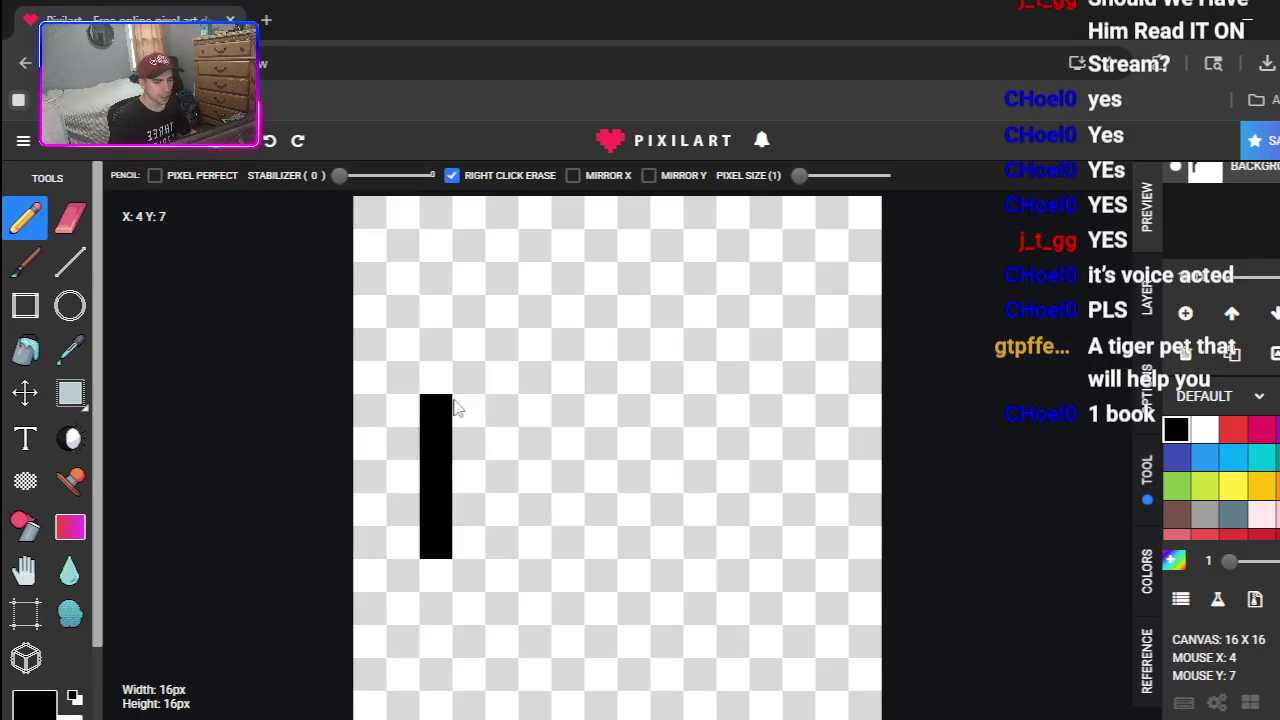
right_click(436, 420)
right_click(423, 543)
right_click(434, 490)
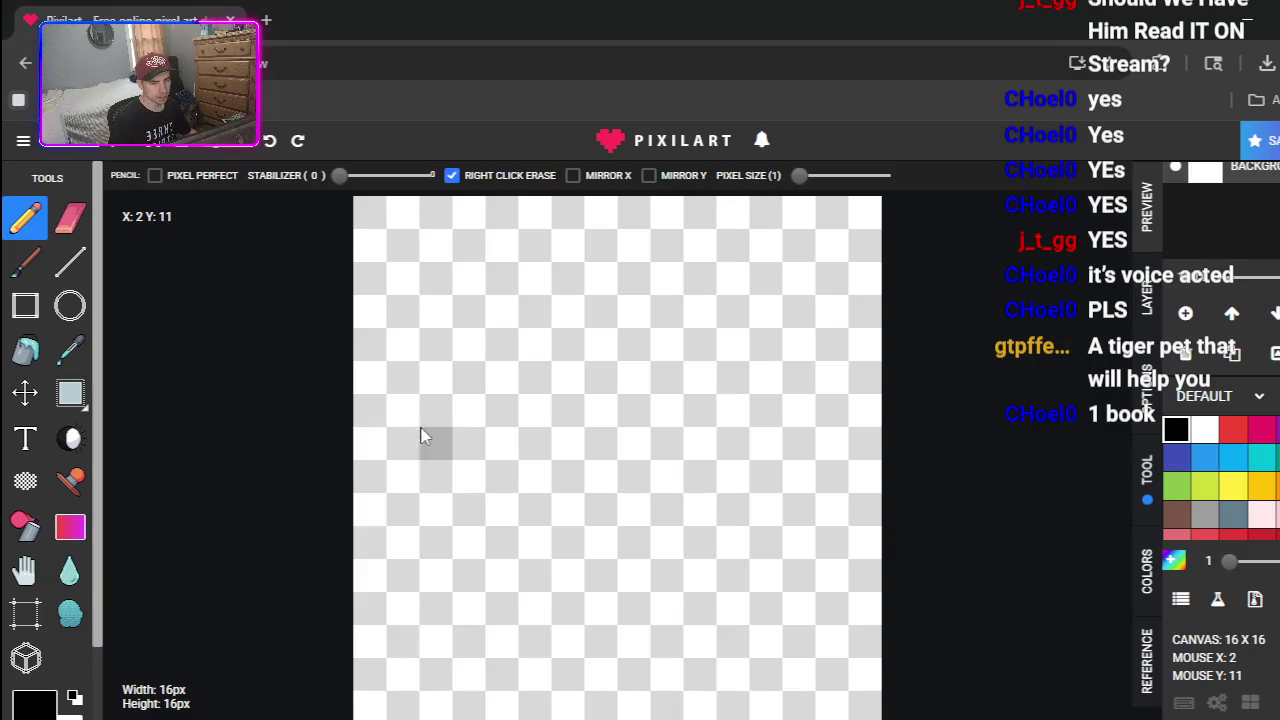
left_click(405, 385)
- Outline the black square with its left, top and right edges, erasing stray pixels
mouse_move(410, 398)
left_mouse_down()
mouse_move(414, 517)
mouse_move(466, 551)
mouse_move(570, 543)
left_mouse_up()
mouse_move(445, 333)
left_mouse_down()
mouse_move(449, 349)
mouse_move(571, 358)
mouse_move(569, 377)
left_mouse_up()
left_click(600, 378)
left_click(466, 443)
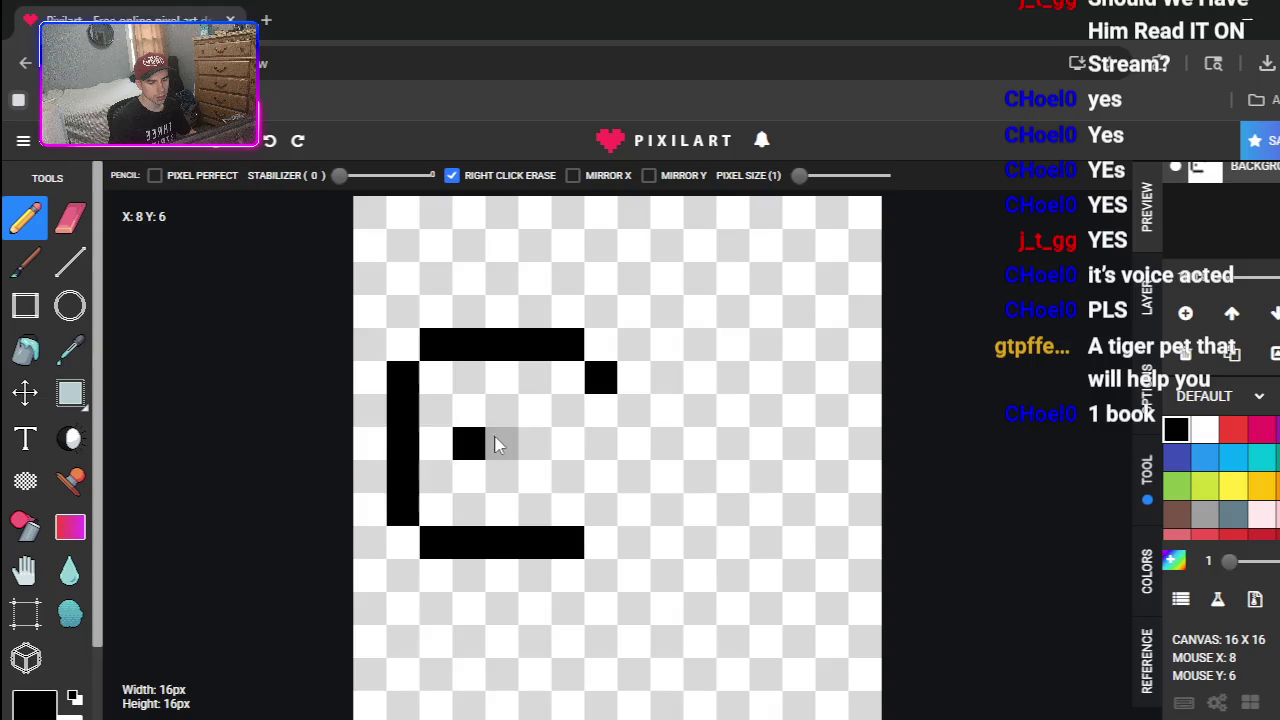
right_click(470, 445)
mouse_move(607, 424)
left_mouse_down()
mouse_move(603, 474)
mouse_move(609, 463)
left_mouse_up()
right_click(605, 480)
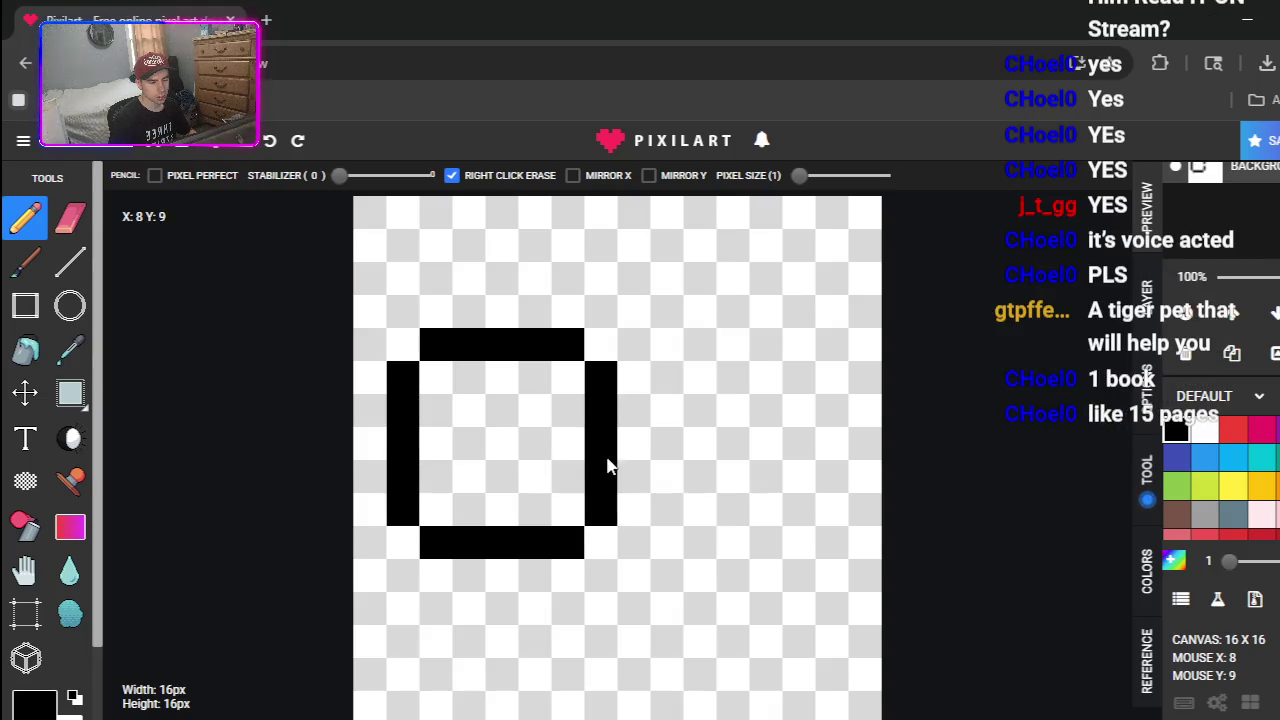
- Draw three black legs to the right of the square, redoing a misplaced one
left_click(628, 550)
left_click(699, 548)
right_click(633, 545)
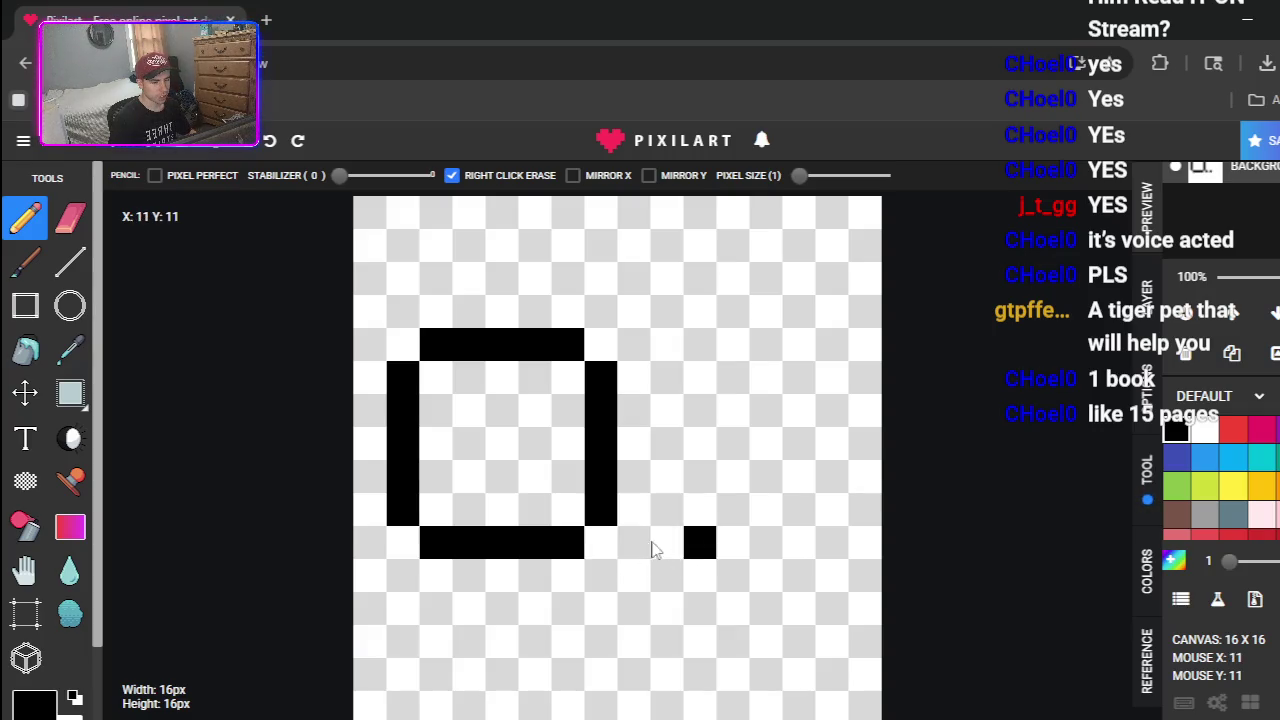
right_click(699, 545)
left_click(633, 545)
left_click_drag(628, 578, 634, 630)
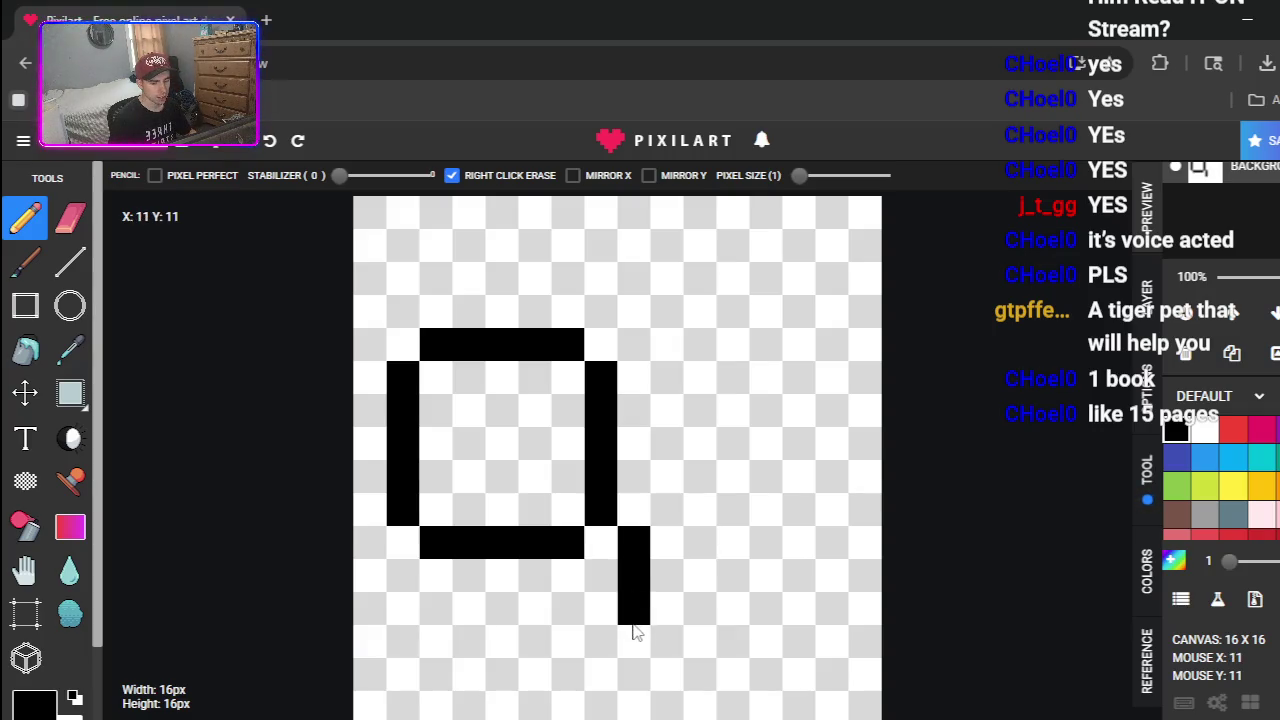
left_click(724, 554)
left_click_drag(724, 563, 729, 610)
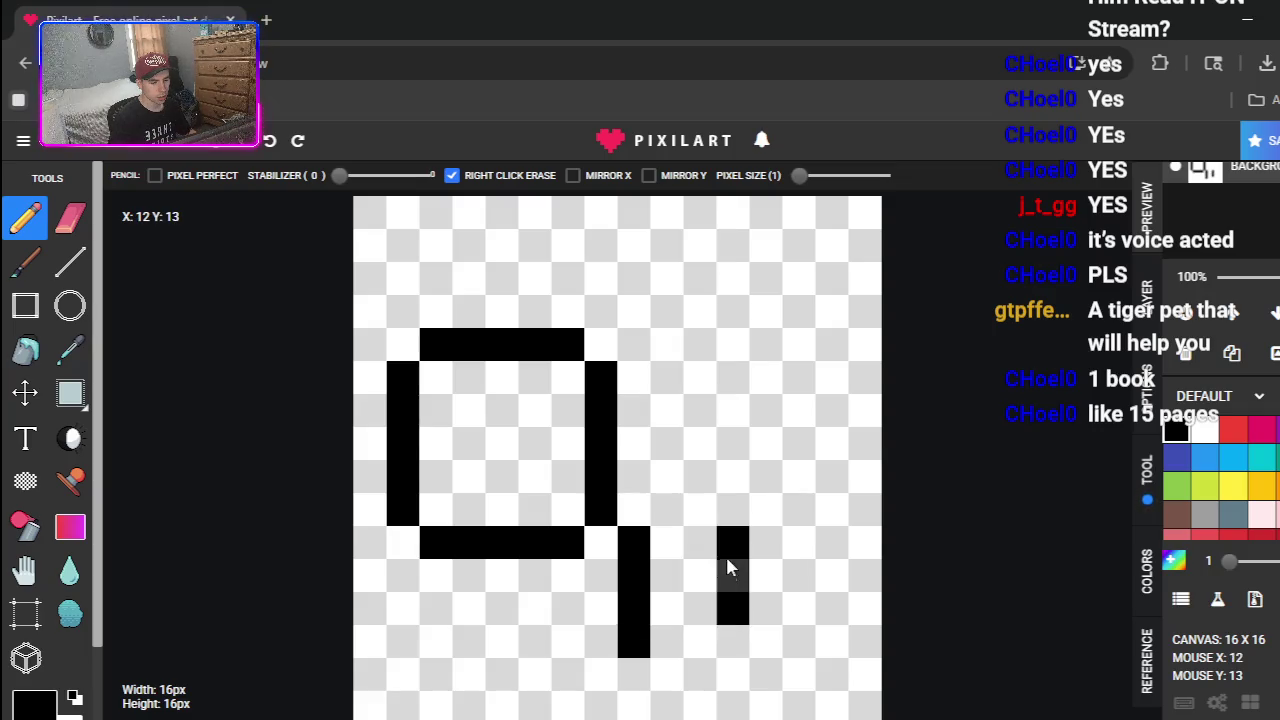
key("ctrl+z")
left_click_drag(700, 545, 698, 634)
mouse_move(797, 582)
left_mouse_down()
mouse_move(796, 557)
mouse_move(800, 628)
left_mouse_up()
- Draw the tail strokes at the body's right end
mouse_move(858, 565)
left_mouse_down()
mouse_move(862, 612)
mouse_move(866, 571)
left_mouse_up()
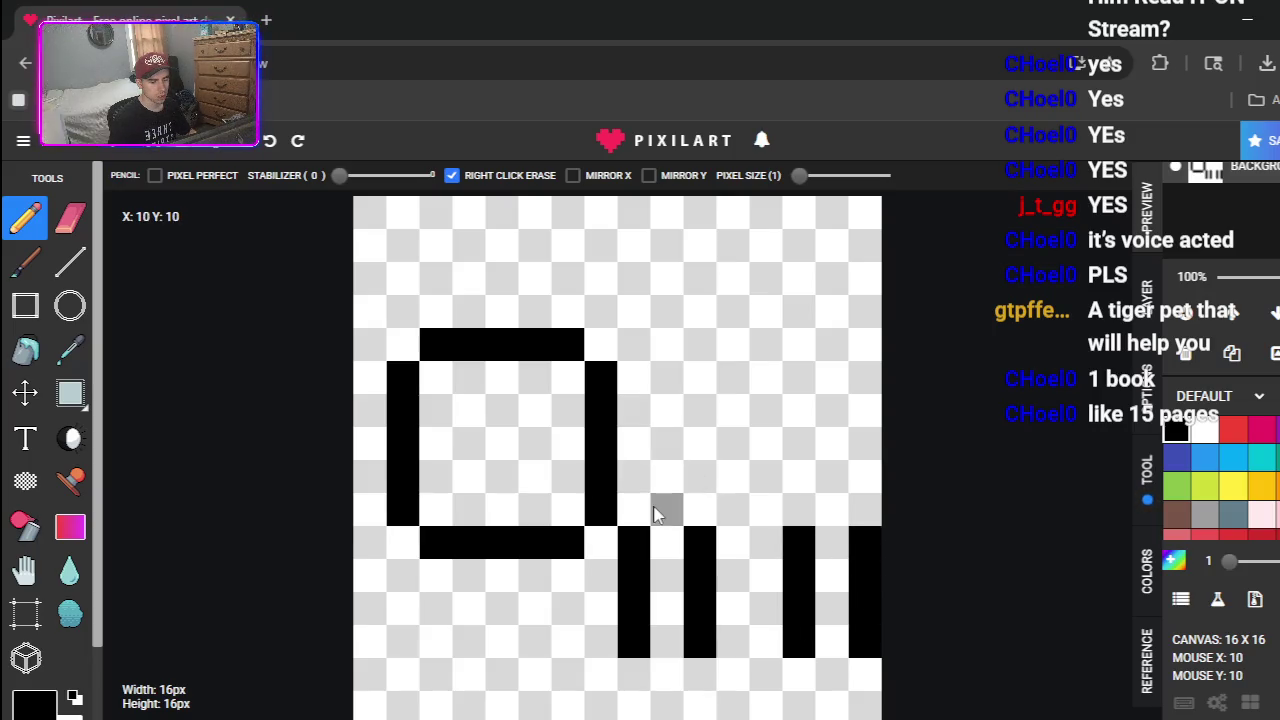
right_click(868, 585)
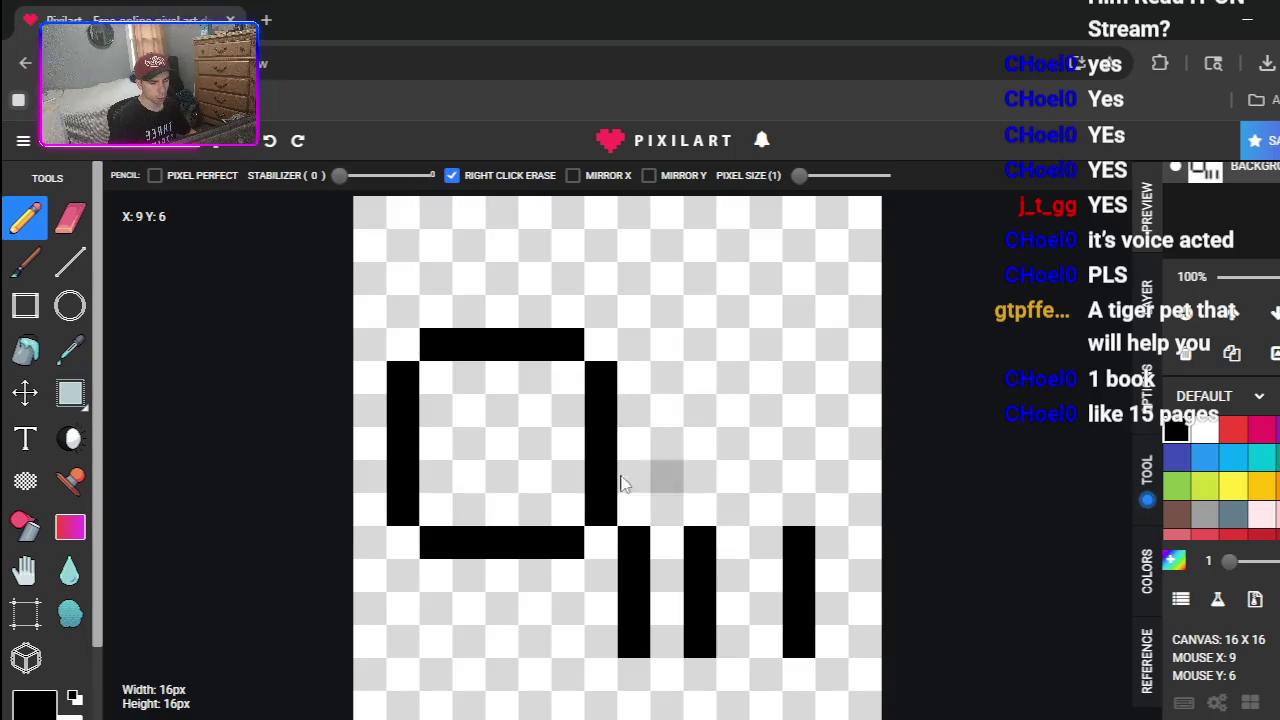
left_click(862, 477)
left_click(822, 488)
- Complete the body outline with its bottom row joining the legs and its top edge
left_click(808, 508)
left_click(765, 510)
left_click(699, 510)
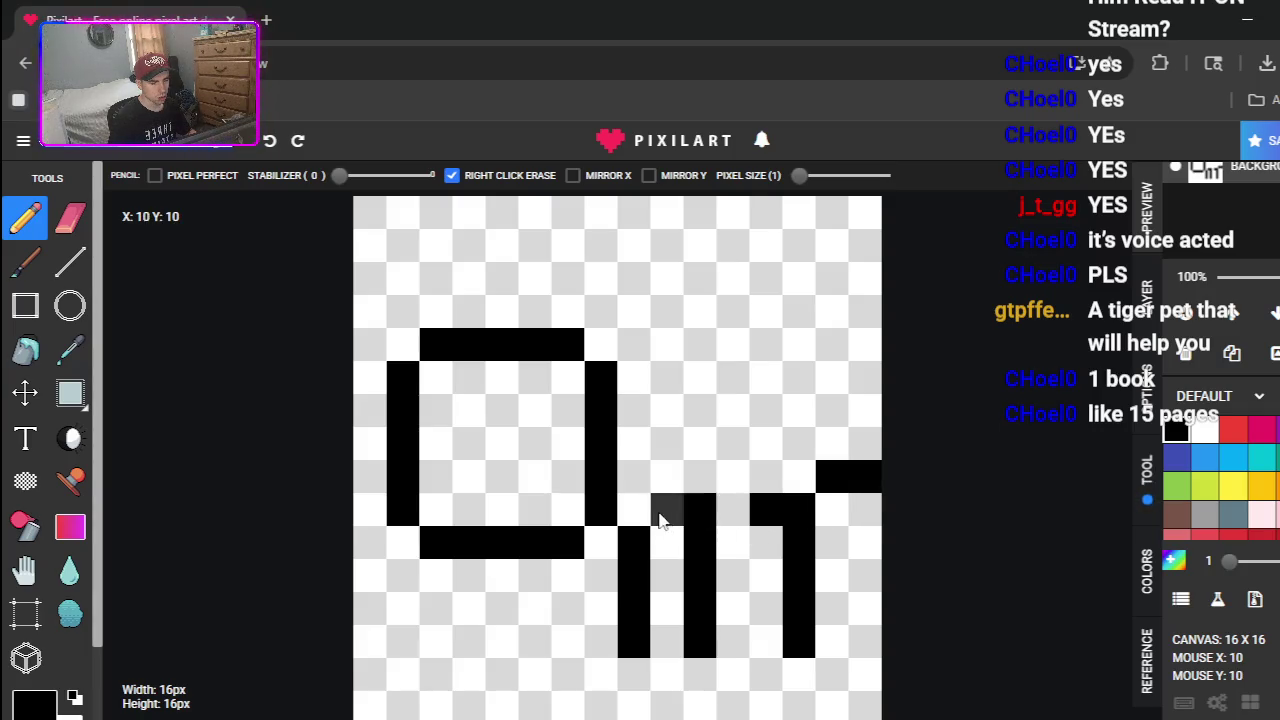
left_click(659, 520)
left_click(632, 510)
left_click(728, 508)
mouse_move(638, 378)
left_mouse_down()
mouse_move(766, 391)
mouse_move(832, 440)
left_mouse_up()
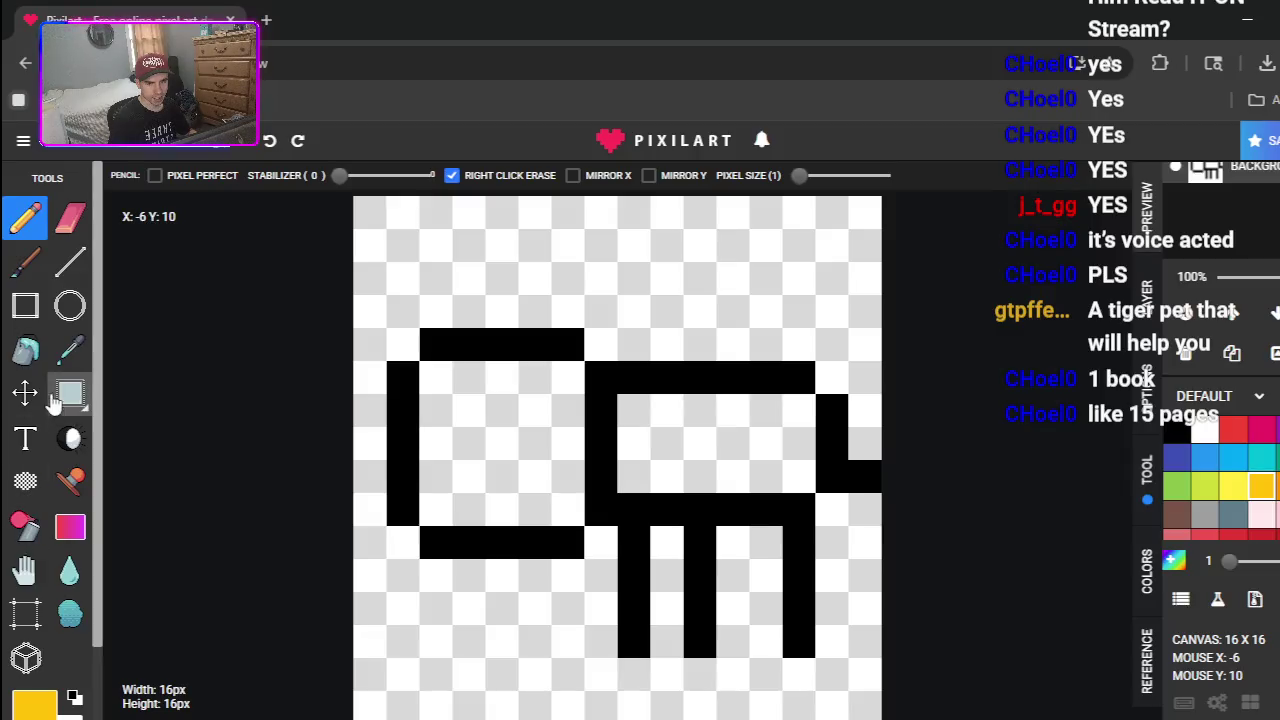
- Bucket-fill the body and square yellow, then refill both orange
left_click(25, 350)
left_click(650, 475)
left_click(515, 445)
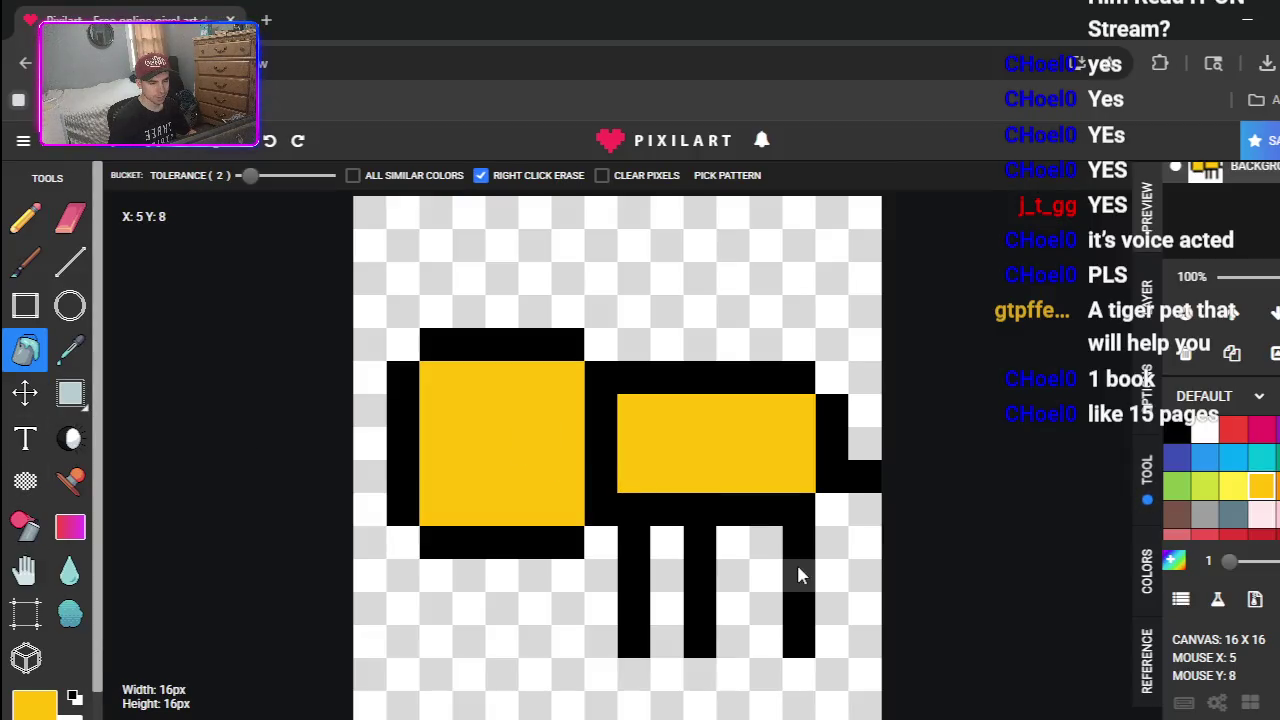
left_click(1260, 486)
left_click(737, 467)
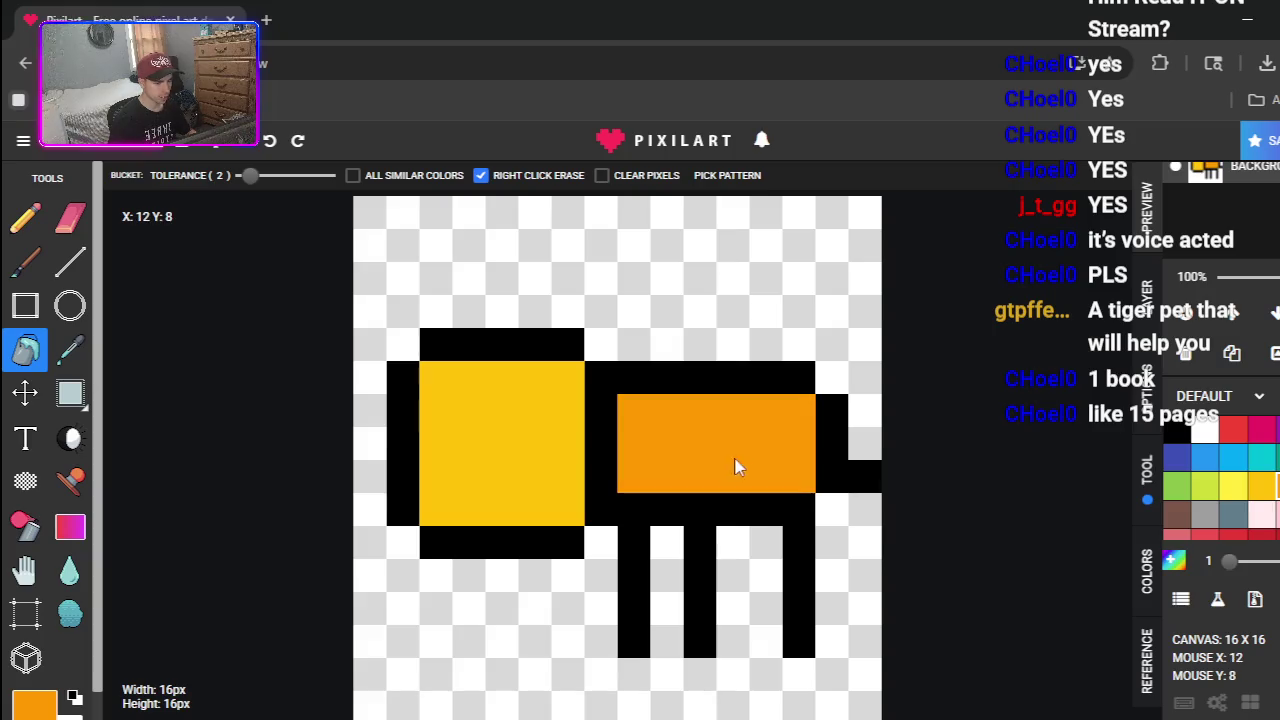
left_click(556, 447)
left_click(1236, 488)
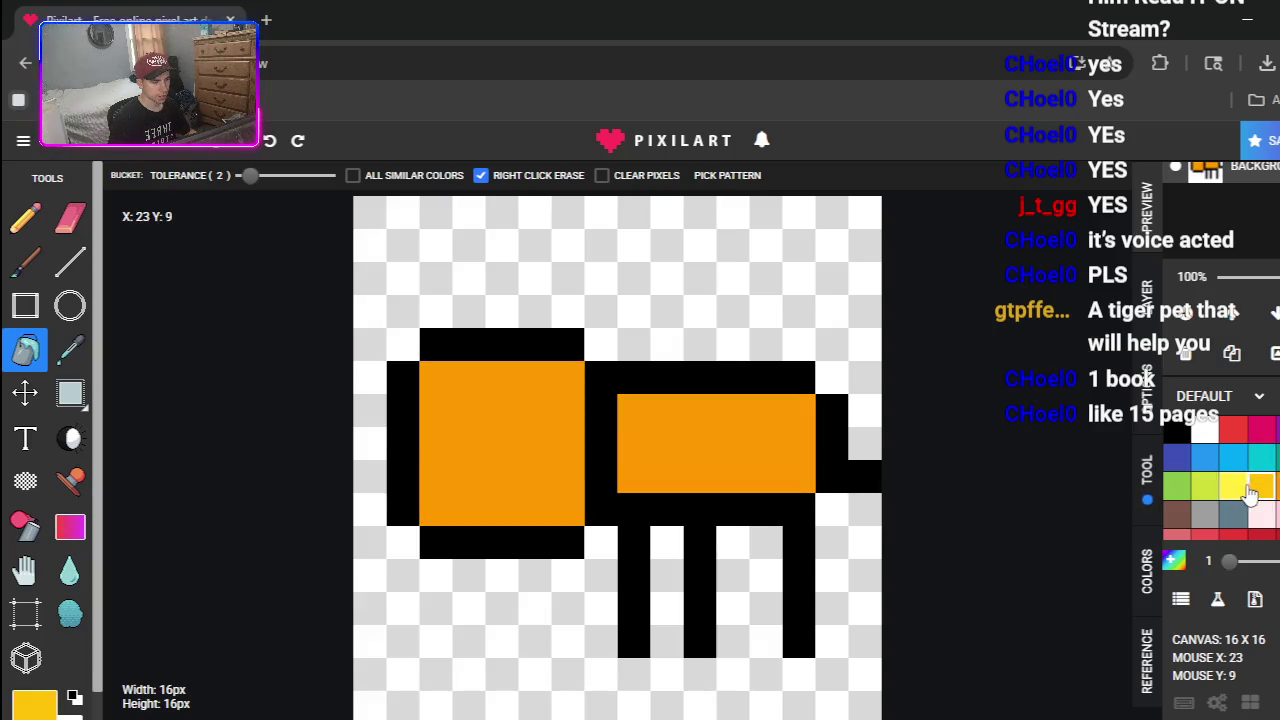
left_click(1232, 487)
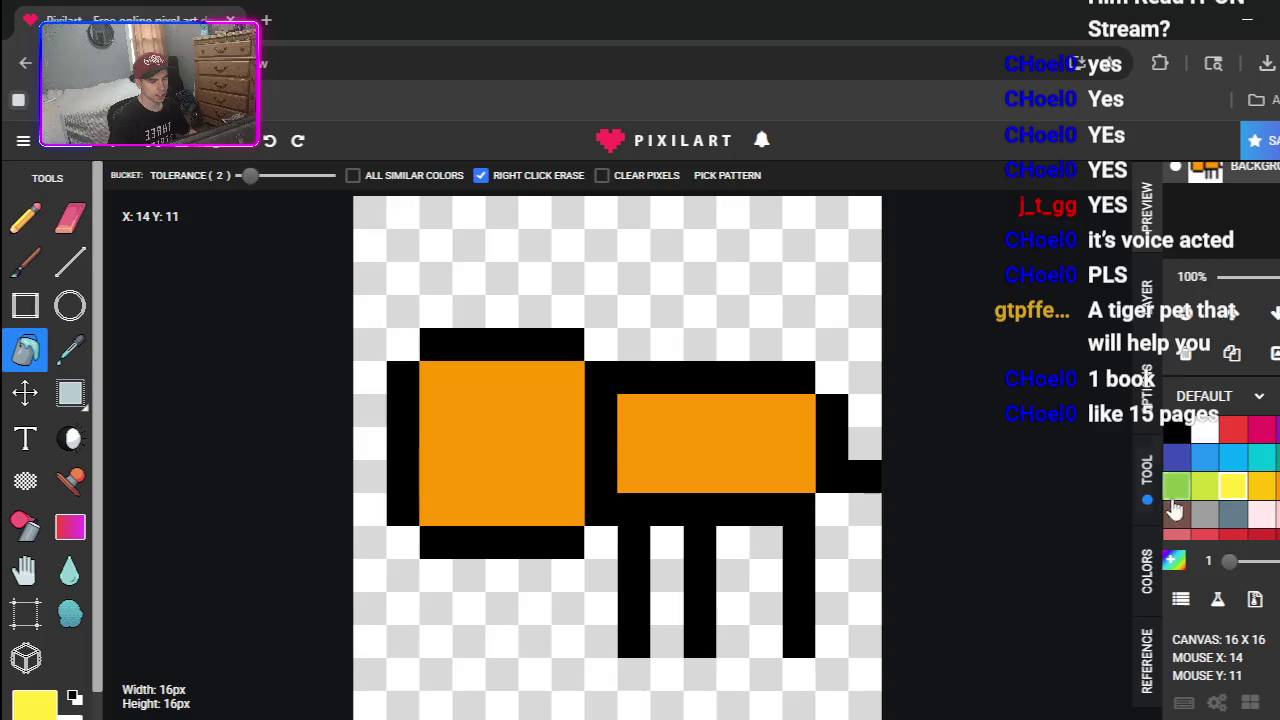
- Paint two black vertical stripes across the body, undoing the extra black pixels
left_click(25, 217)
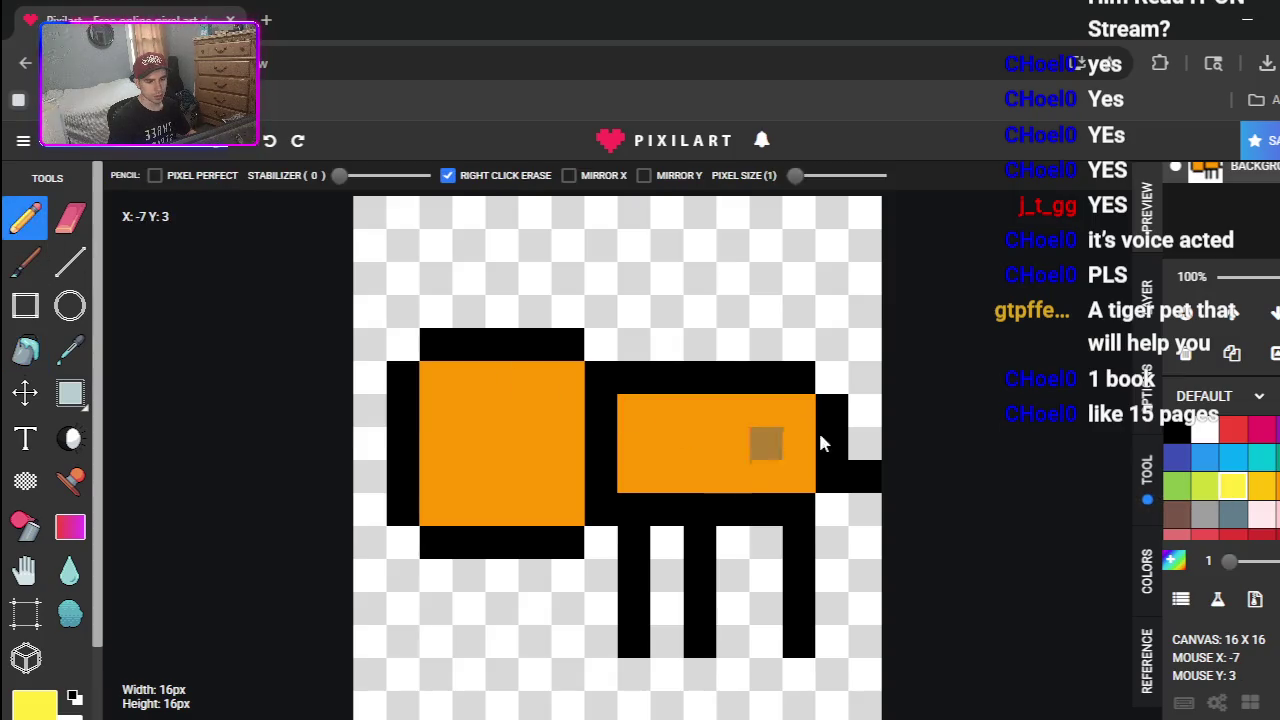
left_click(1176, 431)
mouse_move(667, 411)
left_mouse_down()
mouse_move(672, 437)
mouse_move(742, 472)
left_mouse_up()
left_click(670, 470)
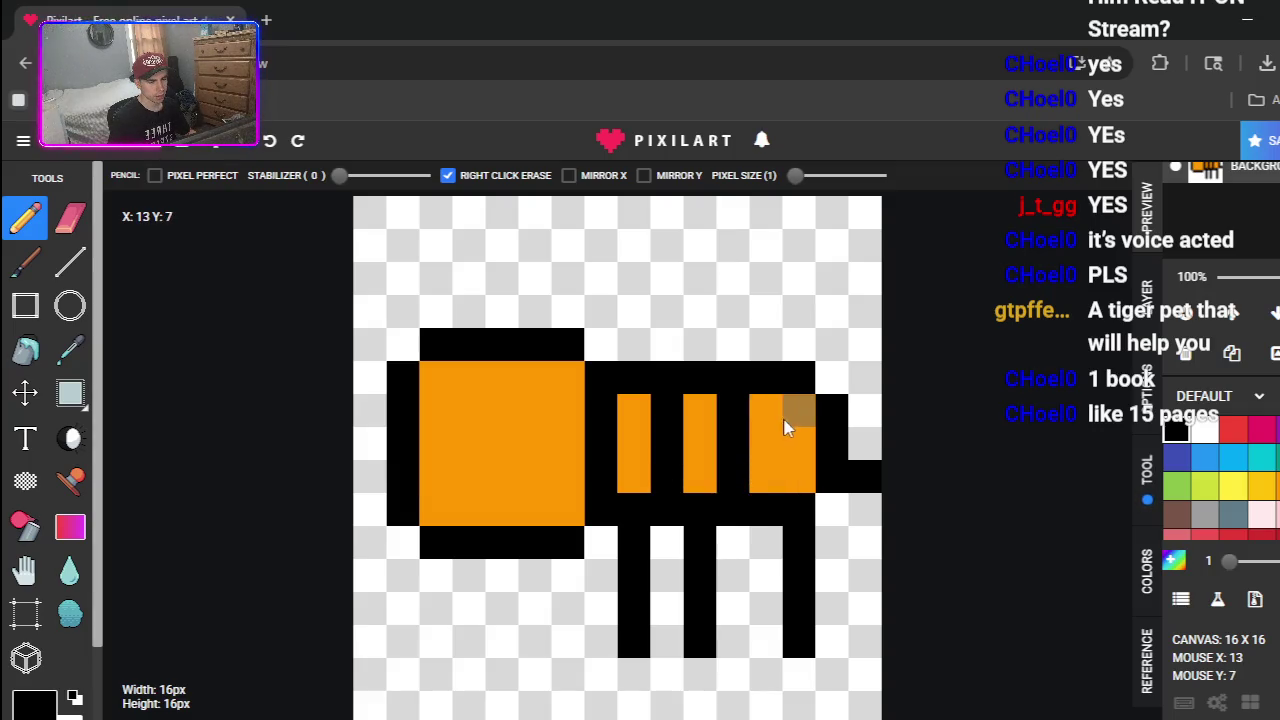
left_click_drag(785, 428, 785, 475)
key("ctrl+z")
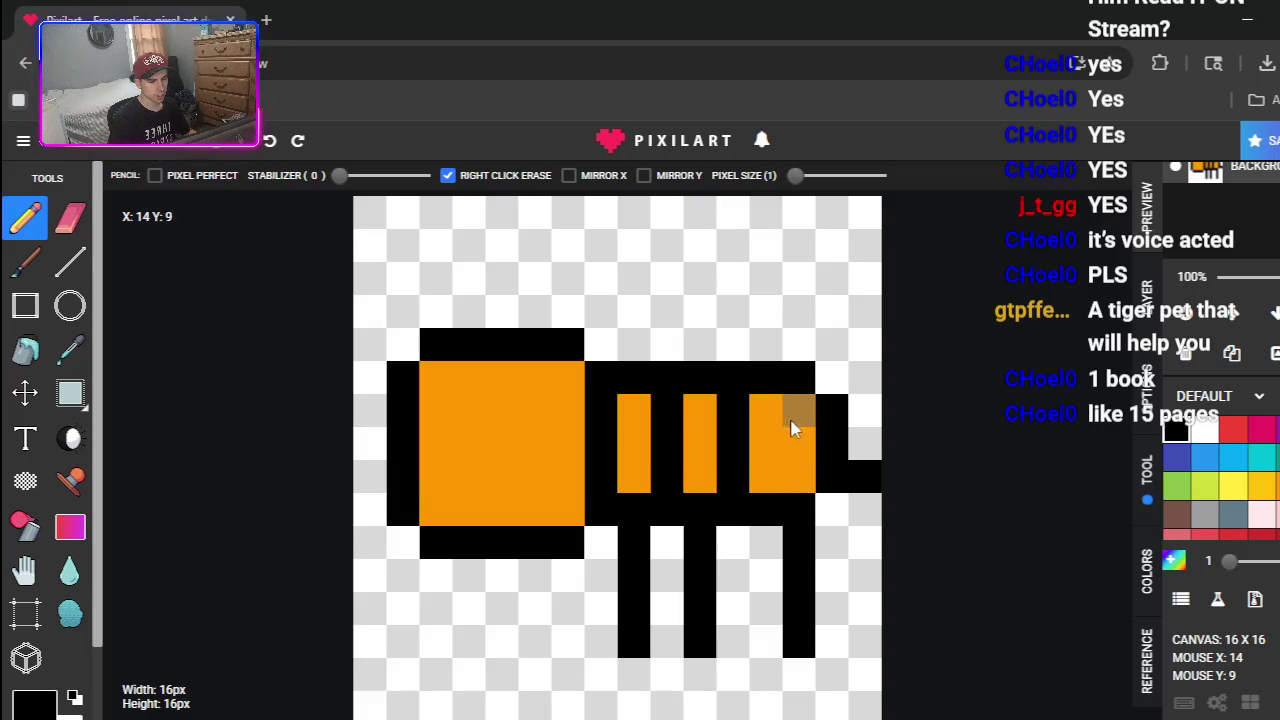
key("ctrl+z")
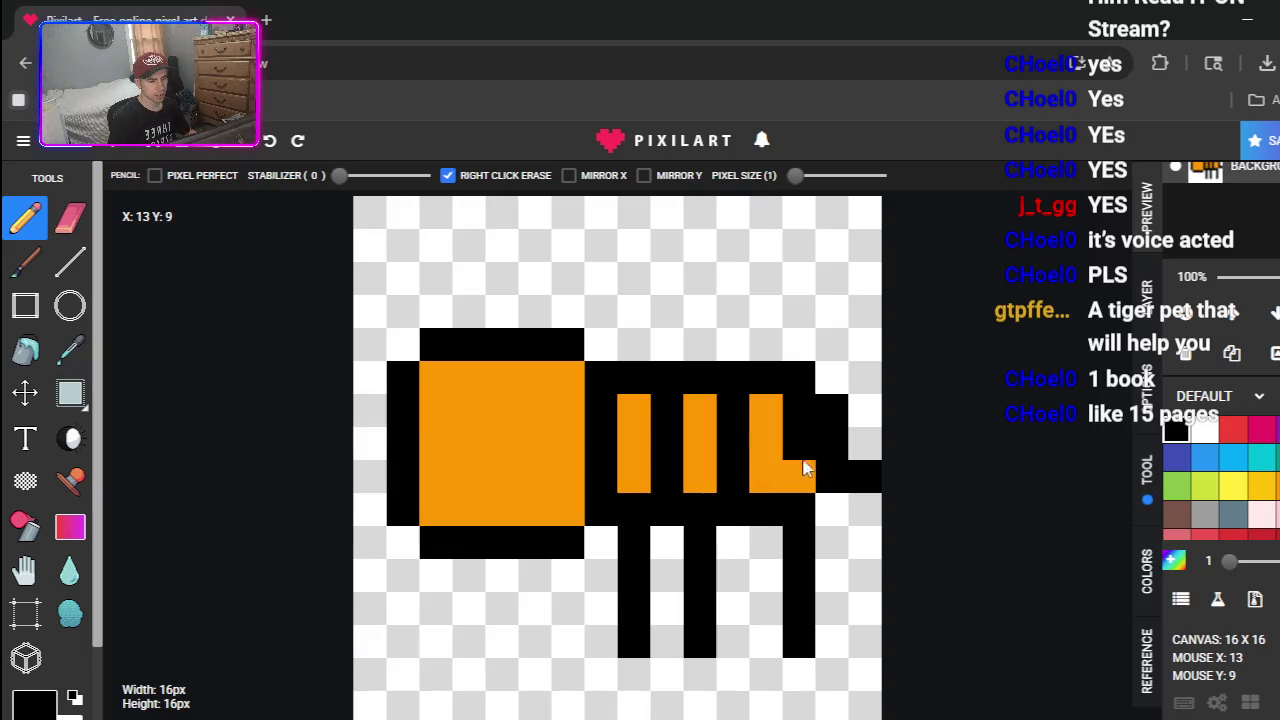
key("ctrl+z")
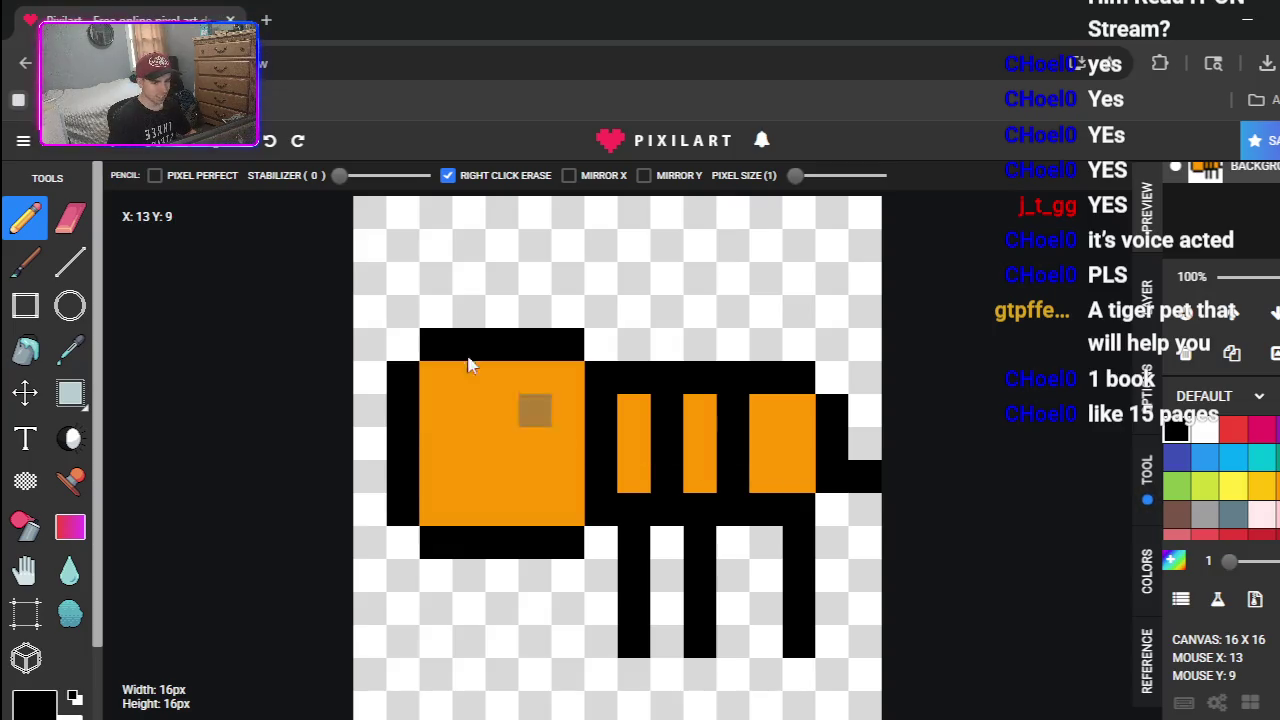
- Select the orange square and move it one cell left
left_click(70, 393)
mouse_move(440, 345)
left_mouse_down()
mouse_move(430, 370)
mouse_move(571, 545)
left_mouse_up()
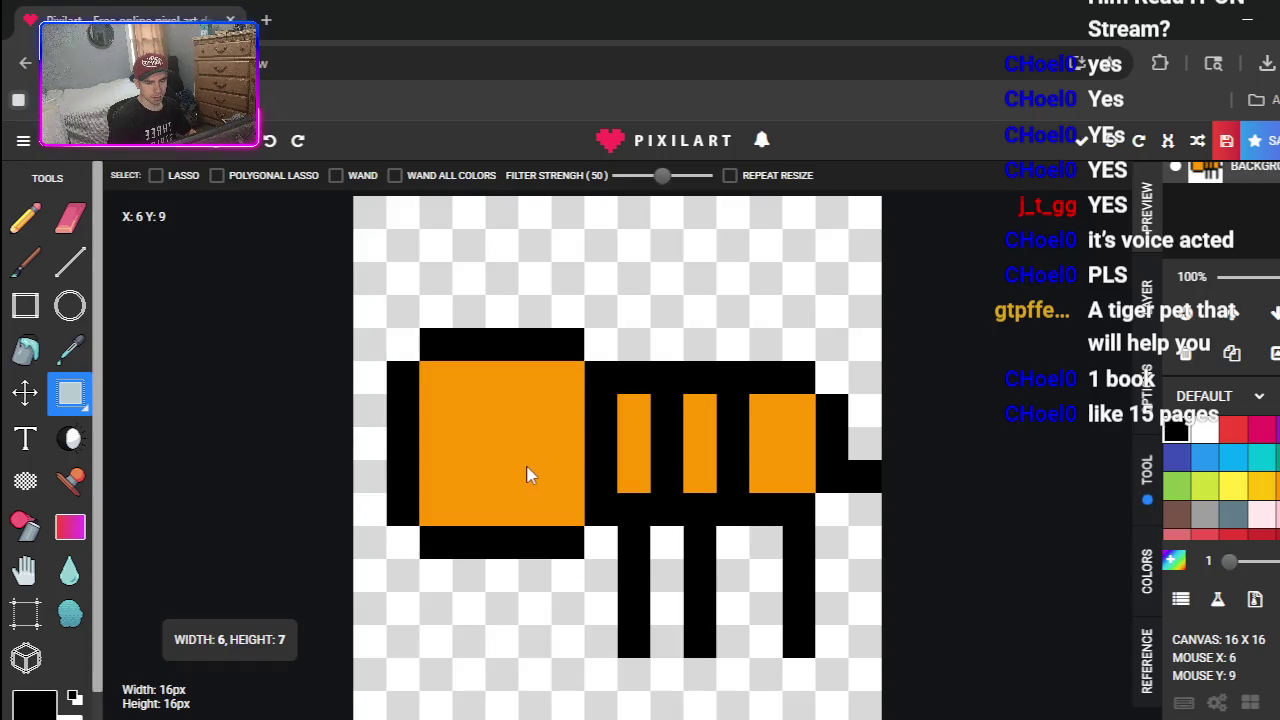
left_click_drag(528, 475, 514, 471)
key("b")
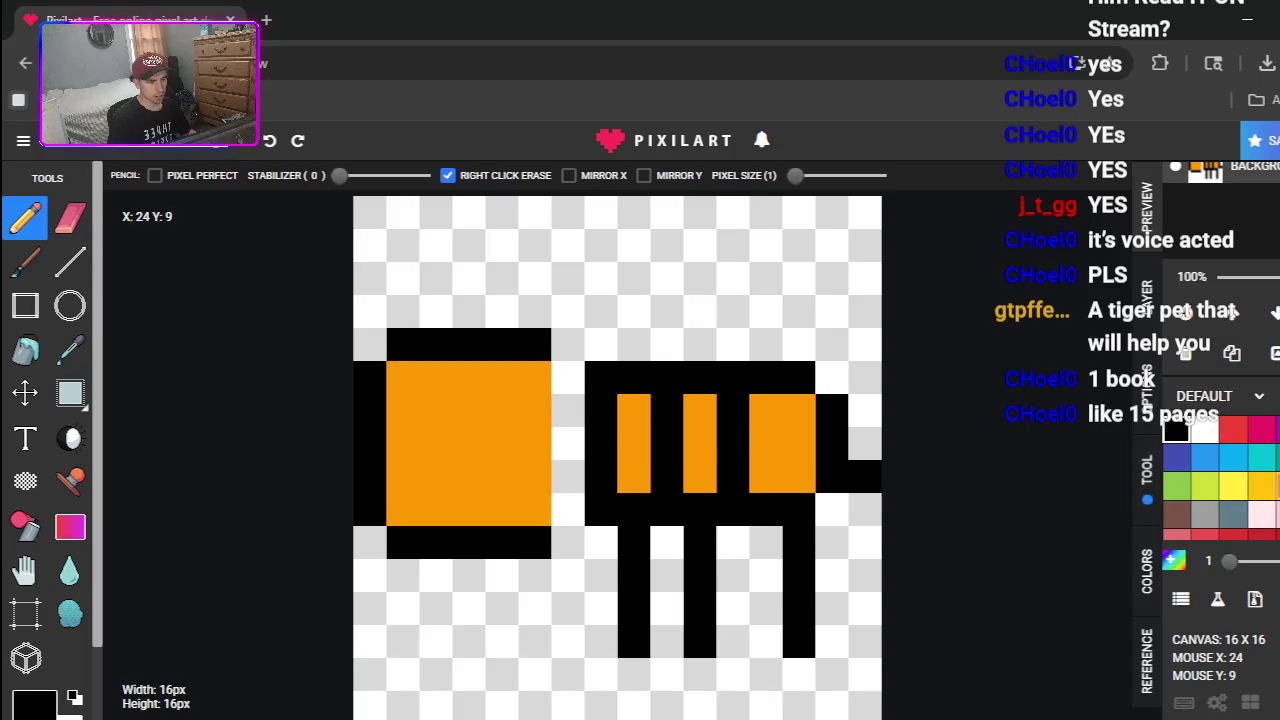
- Paint a black column between square and body, then orange and black body columns
left_click(1262, 488)
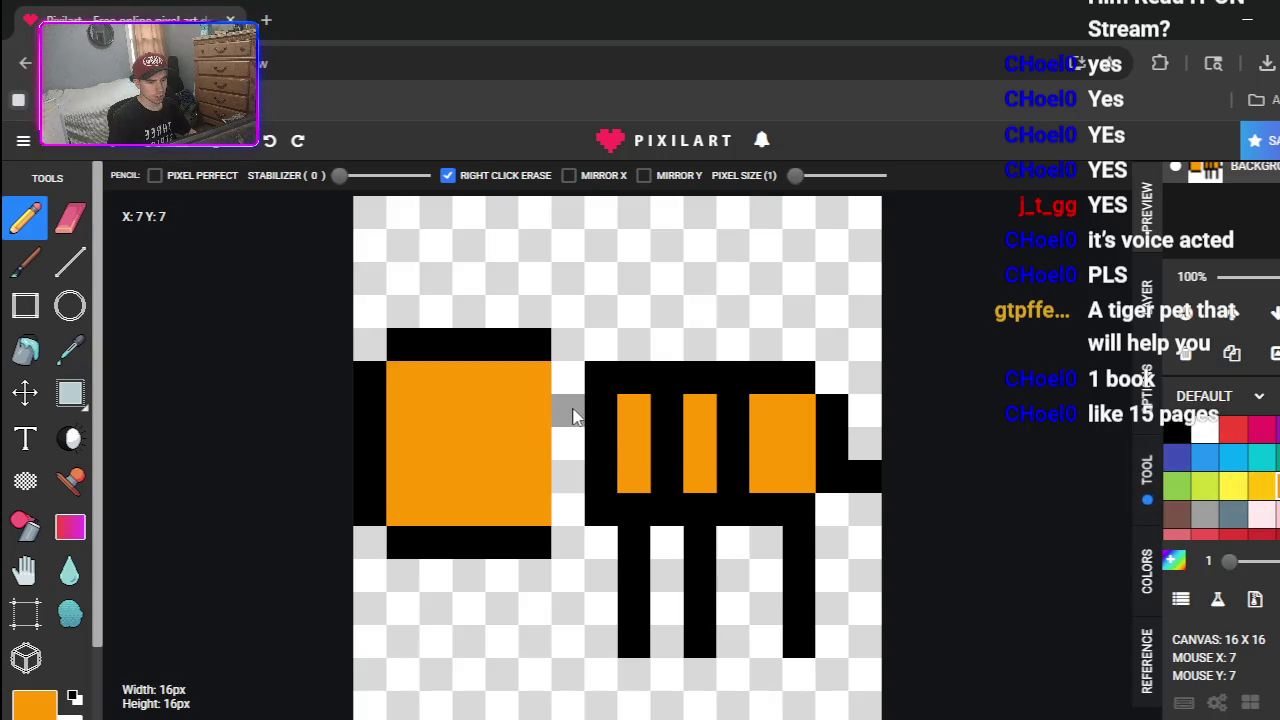
left_click(1176, 430)
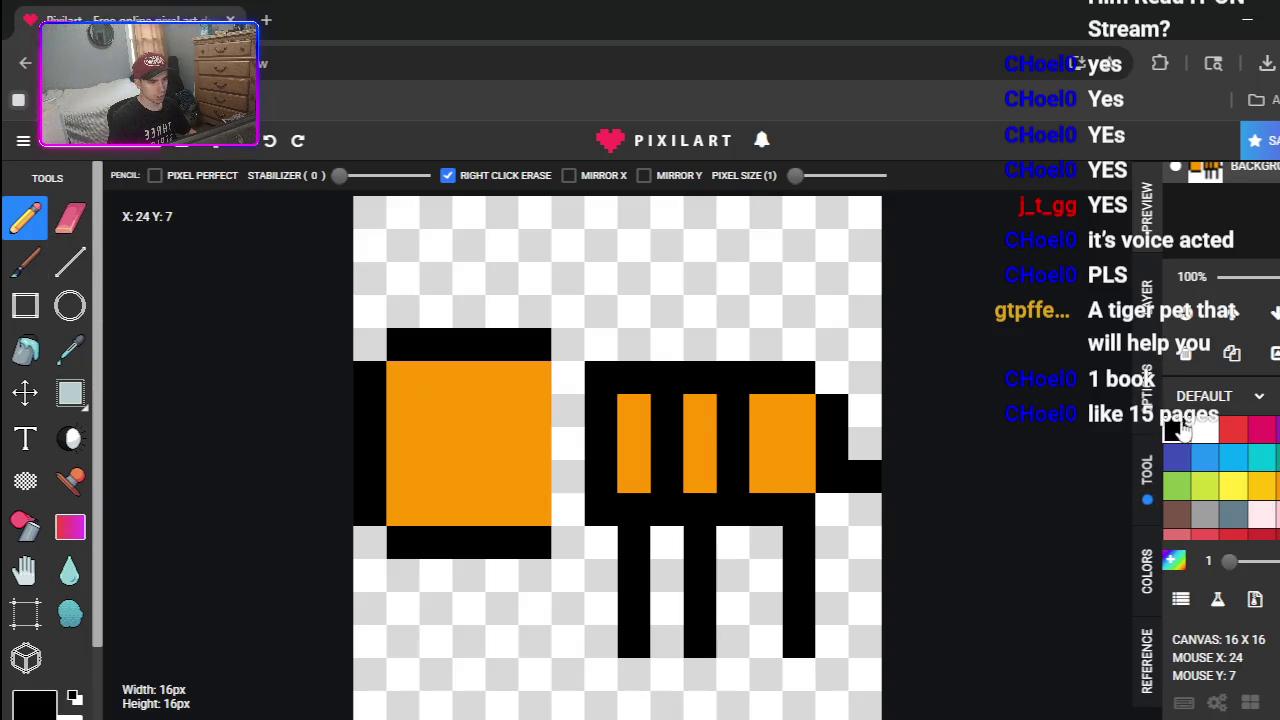
left_click_drag(553, 383, 580, 506)
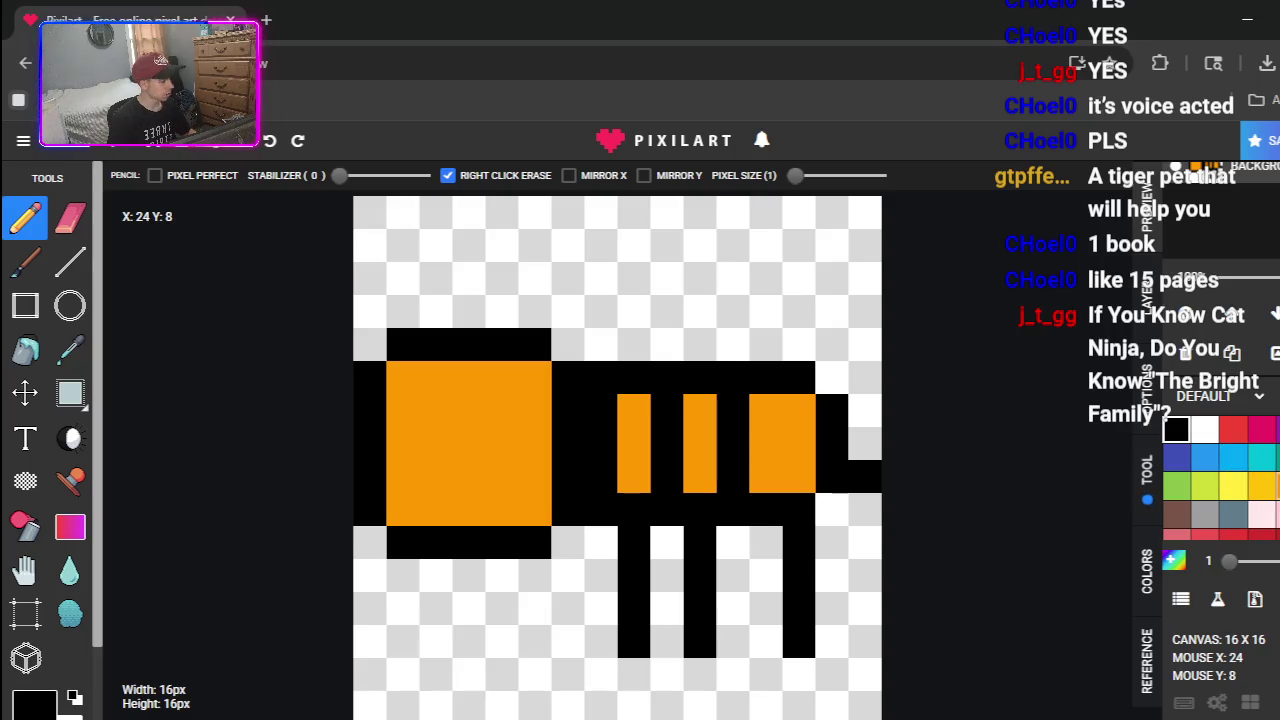
left_click(1262, 485)
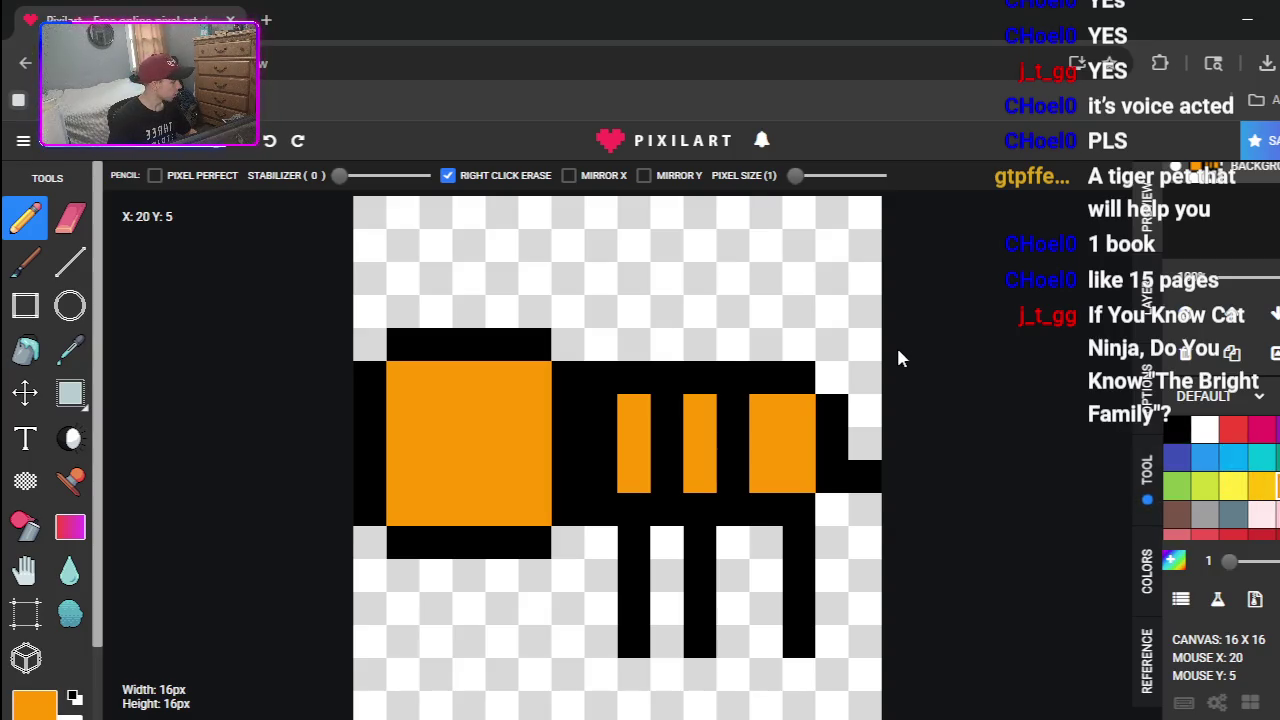
left_click_drag(592, 418, 608, 477)
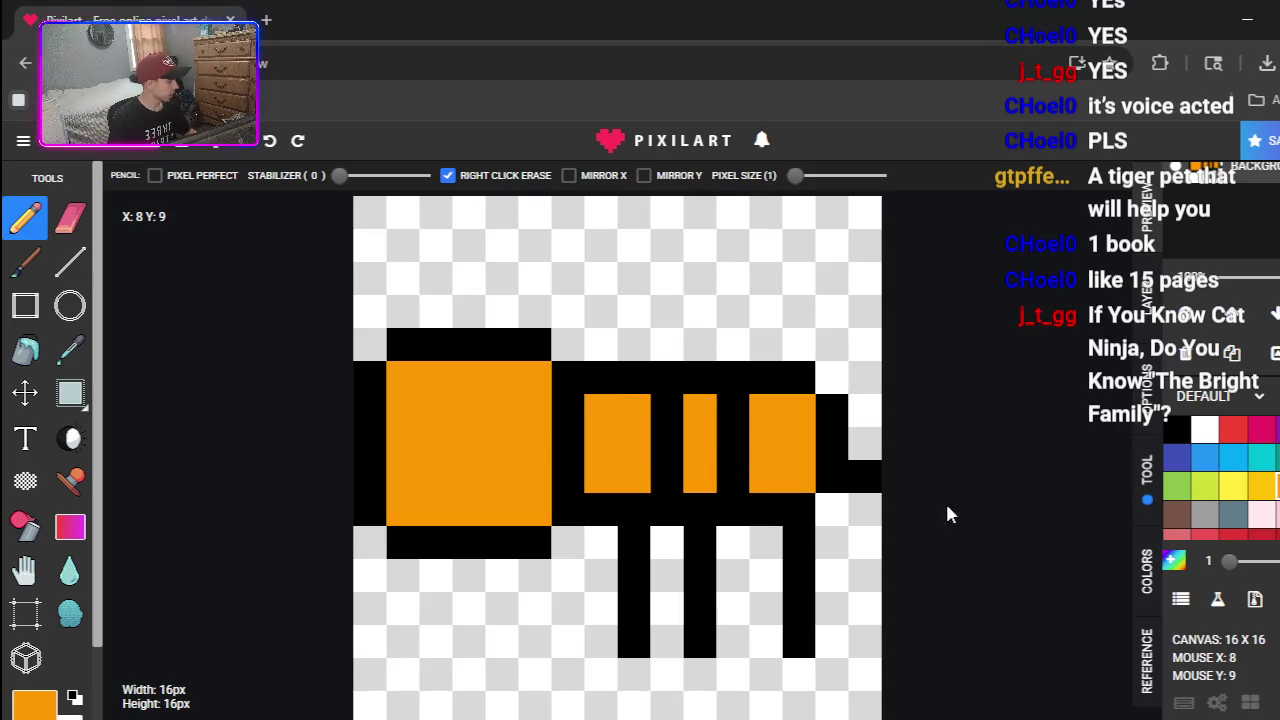
left_click(1176, 430)
left_click_drag(634, 411, 640, 478)
- Continue alternating orange and black vertical stripes across the rest of the body
left_click(1262, 487)
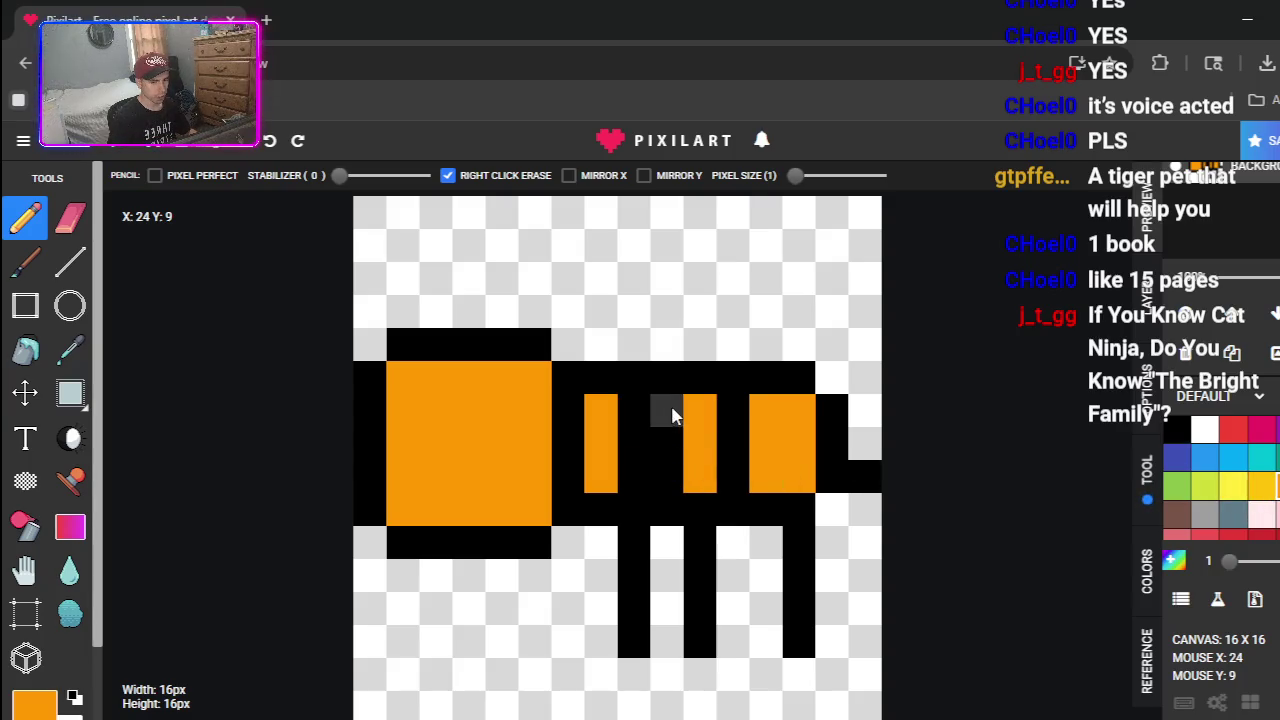
left_click_drag(672, 416, 668, 478)
left_click(1176, 430)
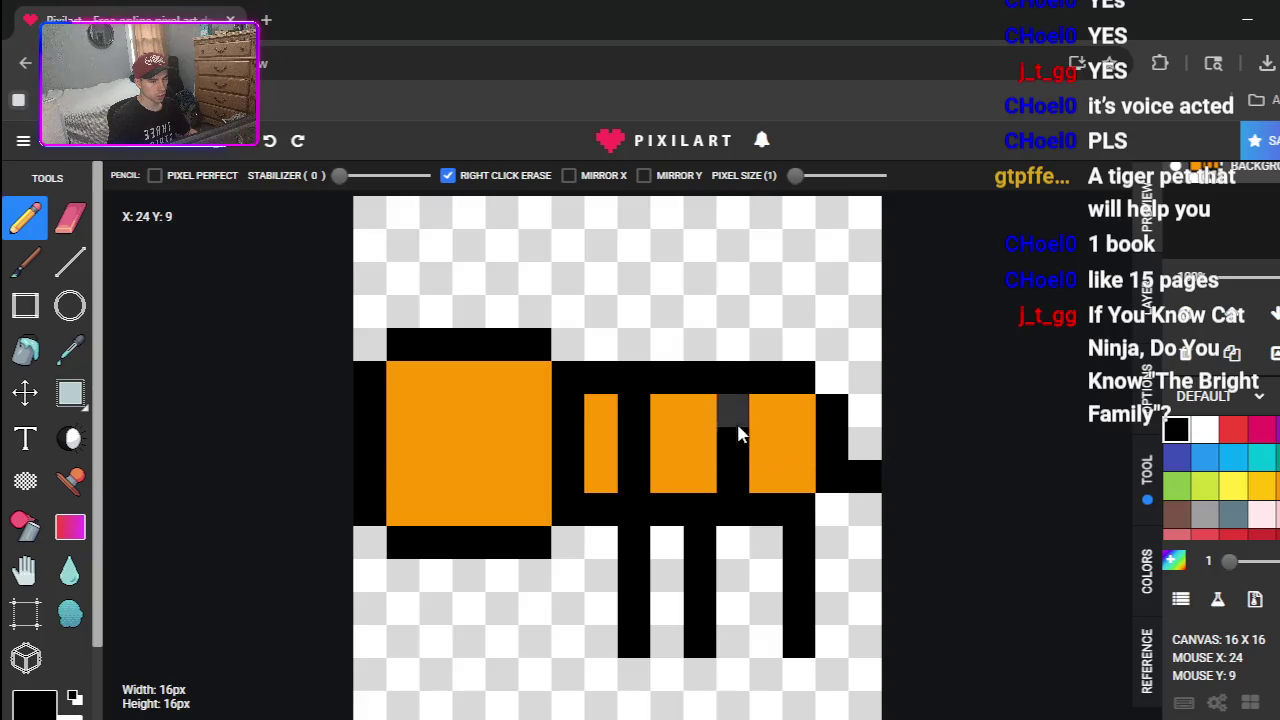
left_click_drag(738, 430, 708, 487)
left_click(1262, 487)
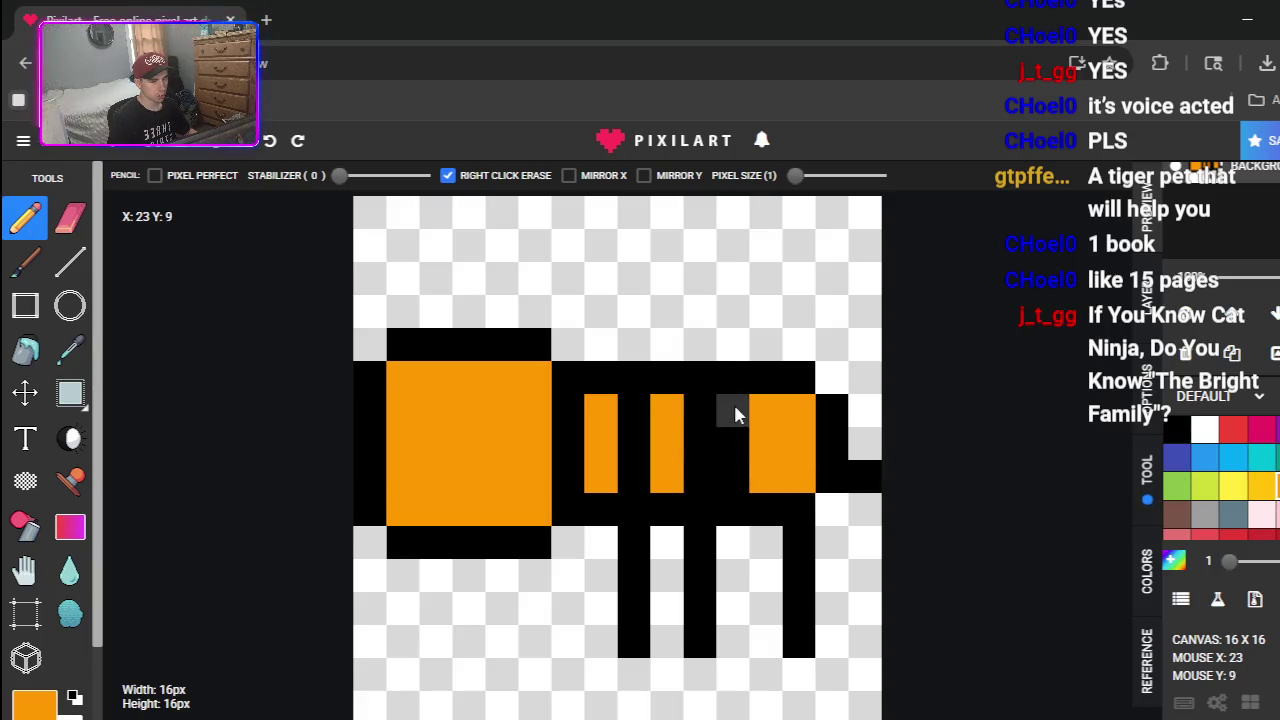
left_click_drag(734, 414, 771, 466)
left_click(1176, 430)
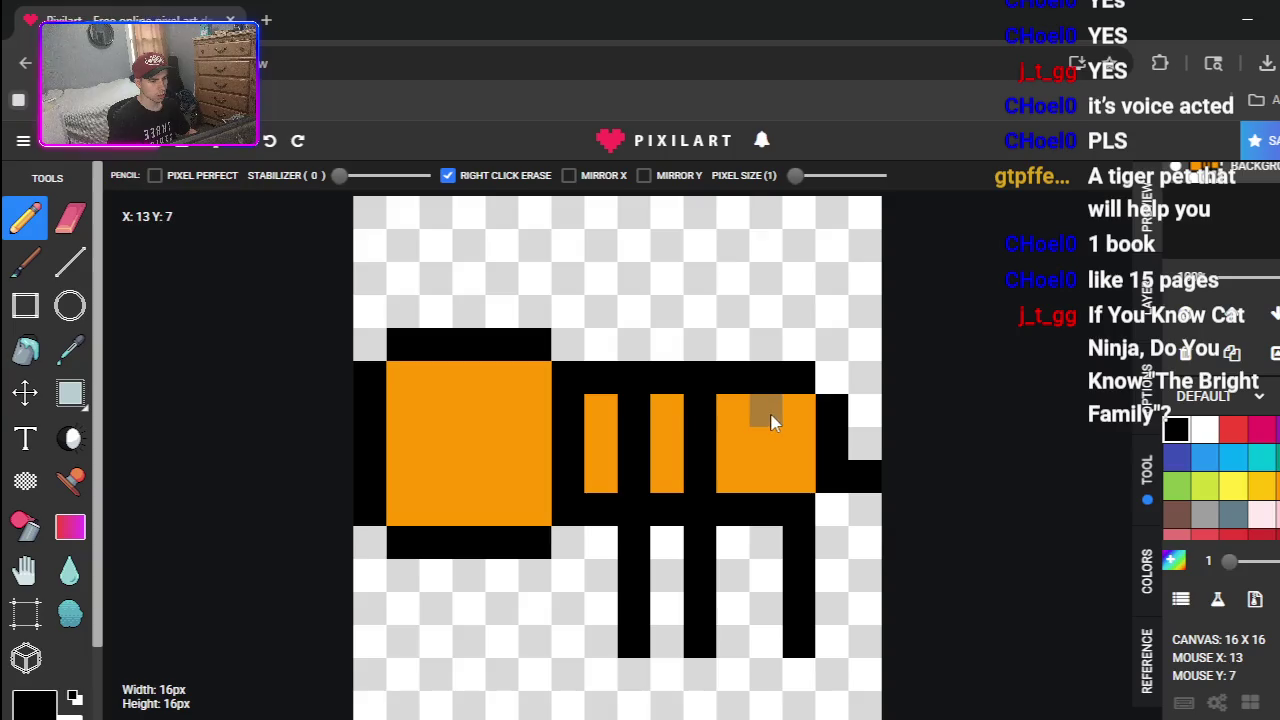
left_click_drag(766, 410, 768, 485)
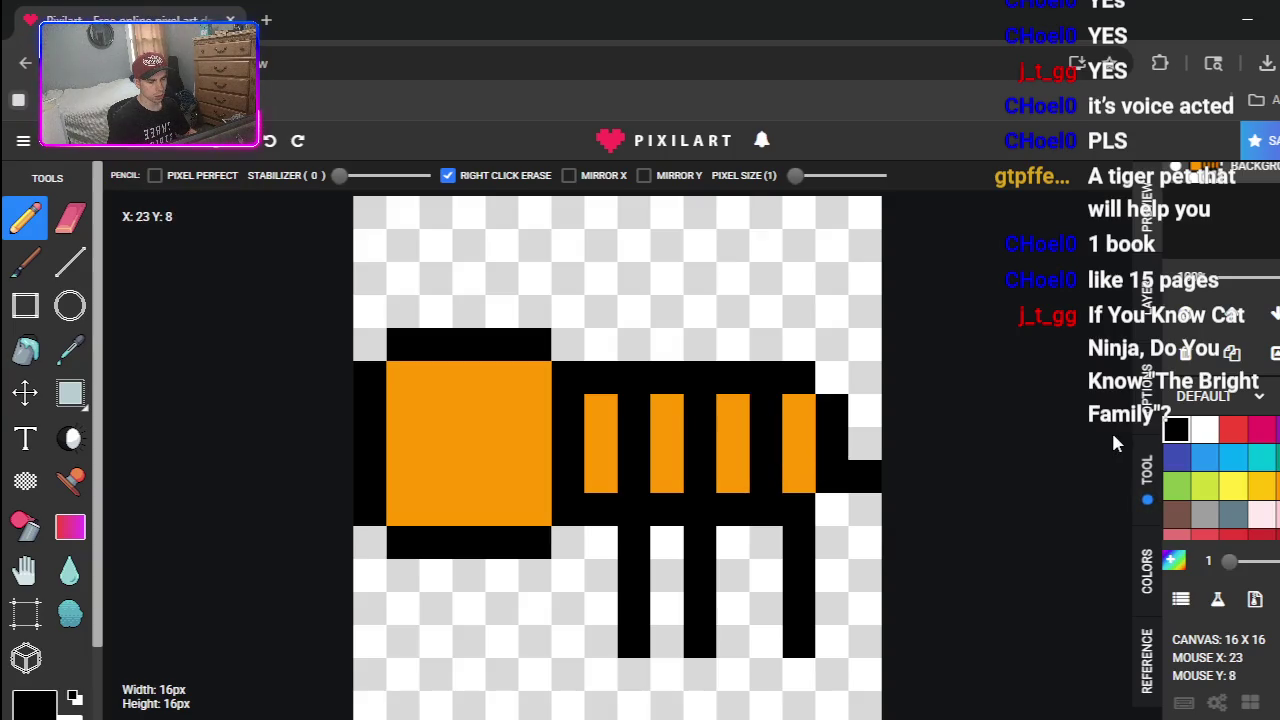
- Paint two white eye pixels on the head and a two-pixel black mouth below
left_click(1204, 430)
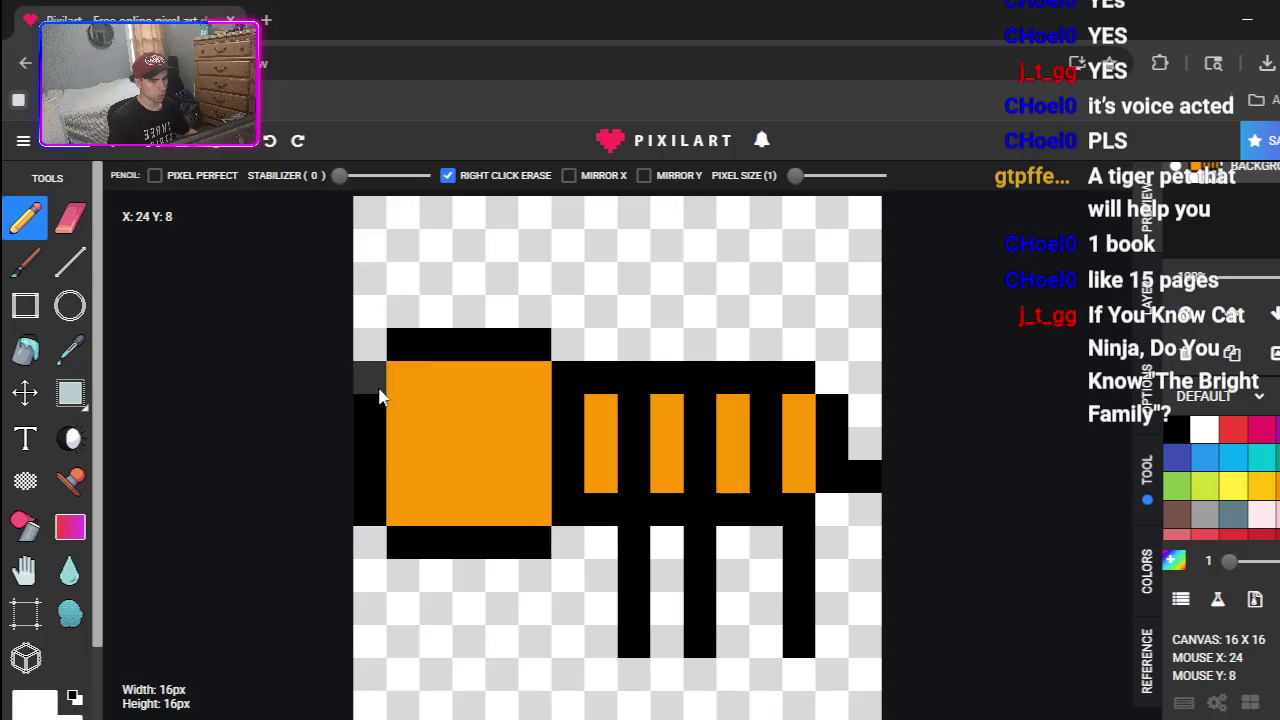
left_click(435, 410)
left_click(502, 443)
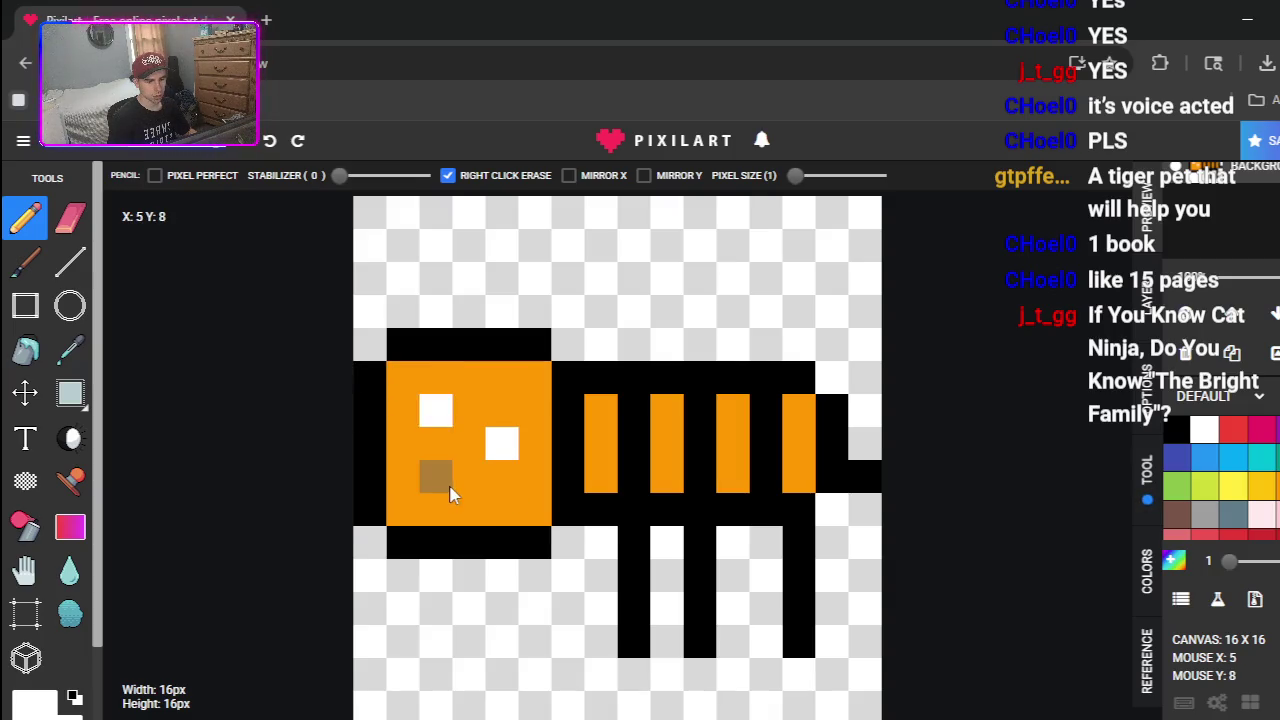
left_click(1176, 430)
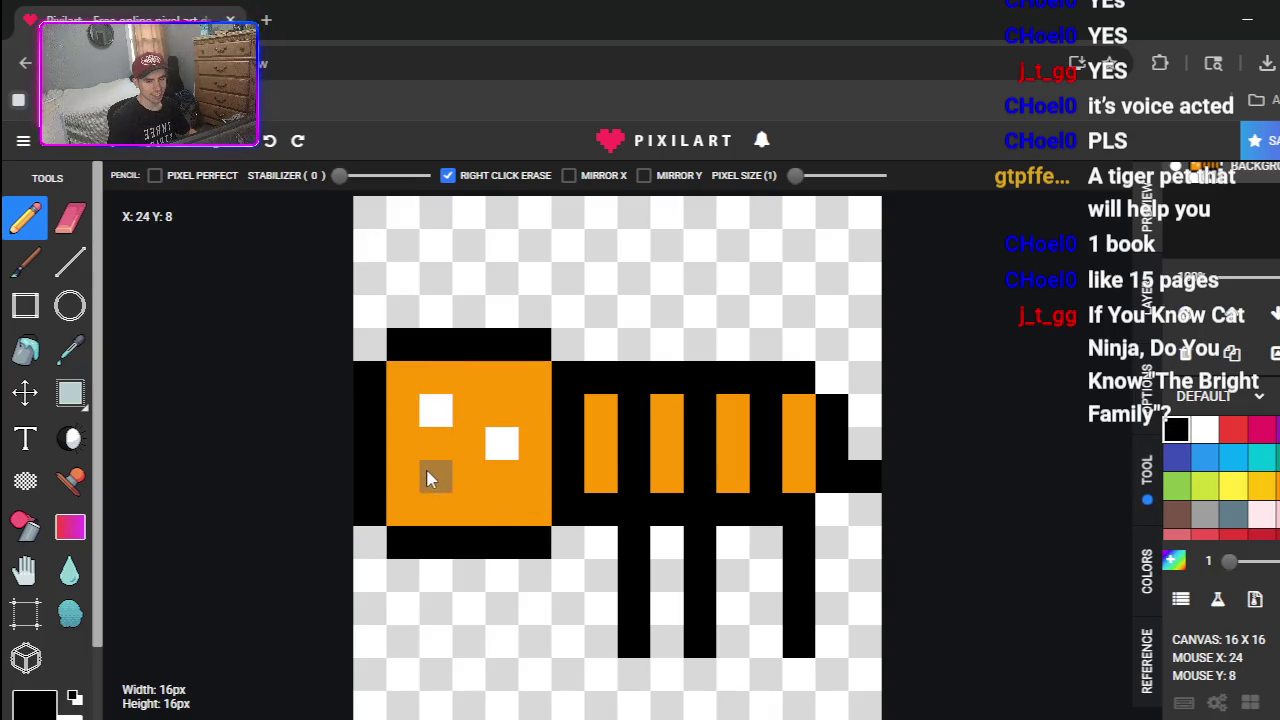
left_click_drag(427, 482, 463, 482)
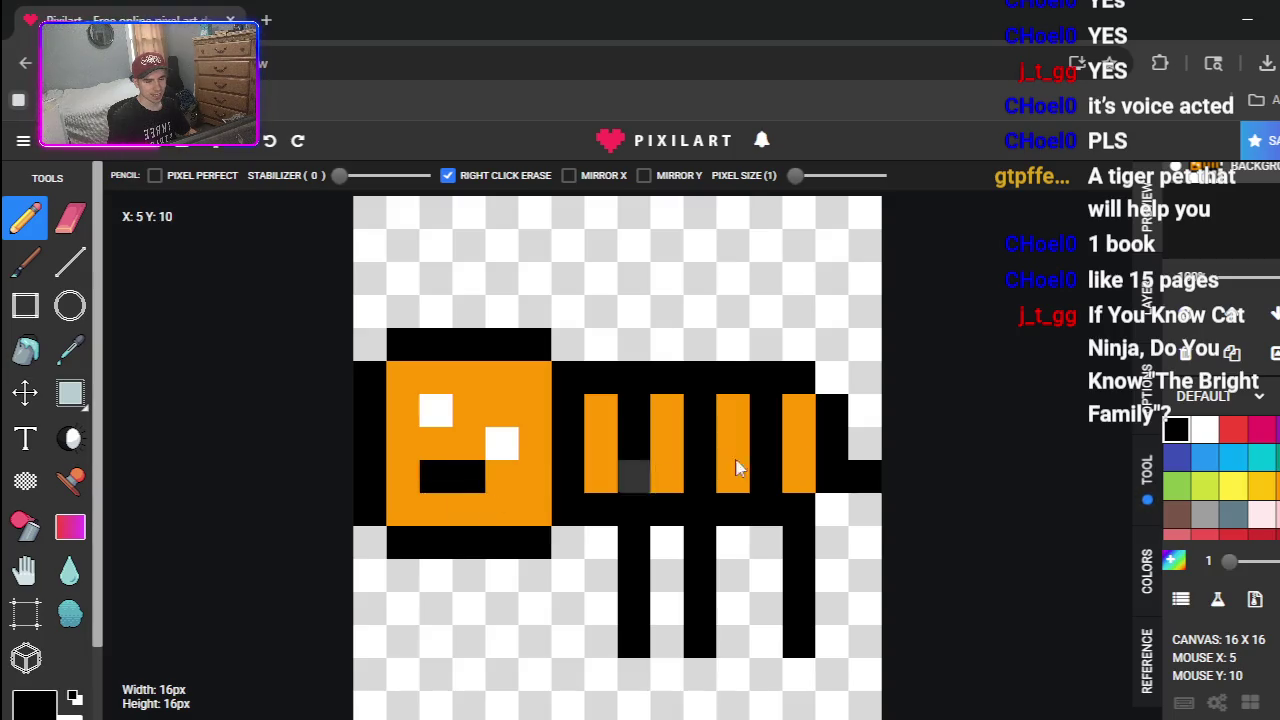
scroll(1262, 460, "down", 3)
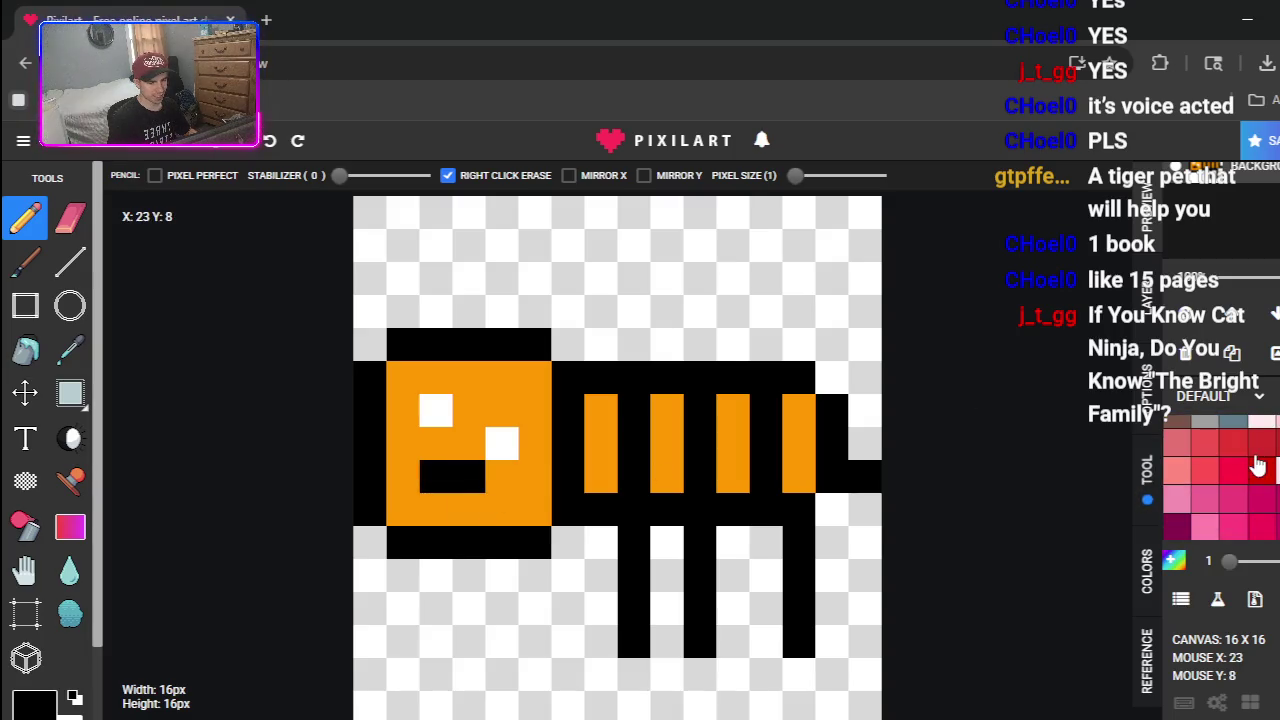
scroll(1262, 488, "up", 3)
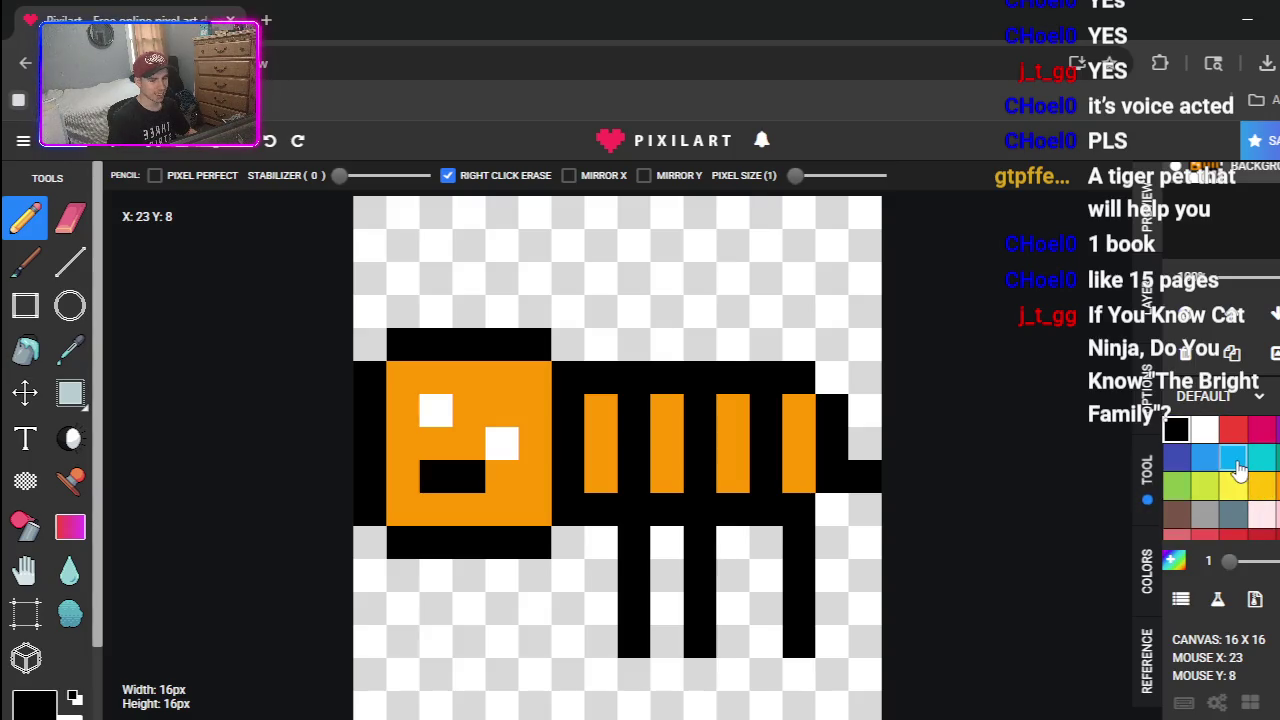
- Paint an orange ear pixel above the head, undoing a misplaced one
left_click(1262, 486)
left_click(432, 350)
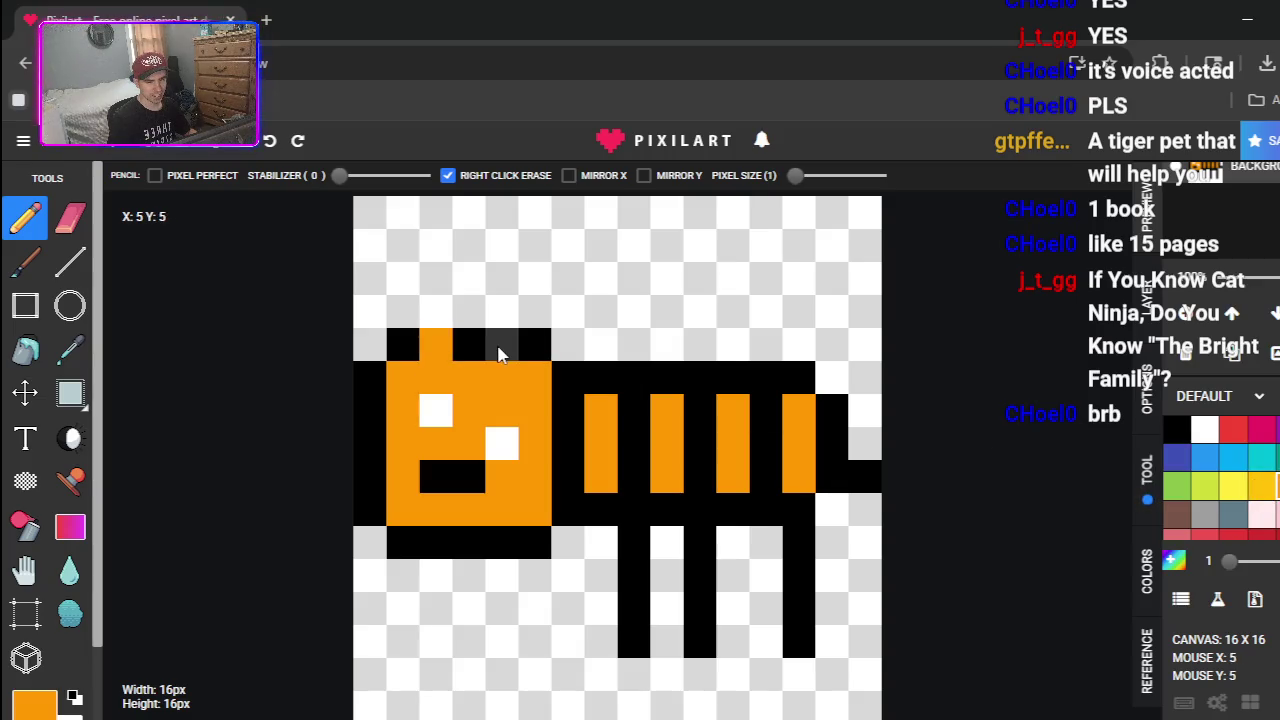
key("ctrl+z")
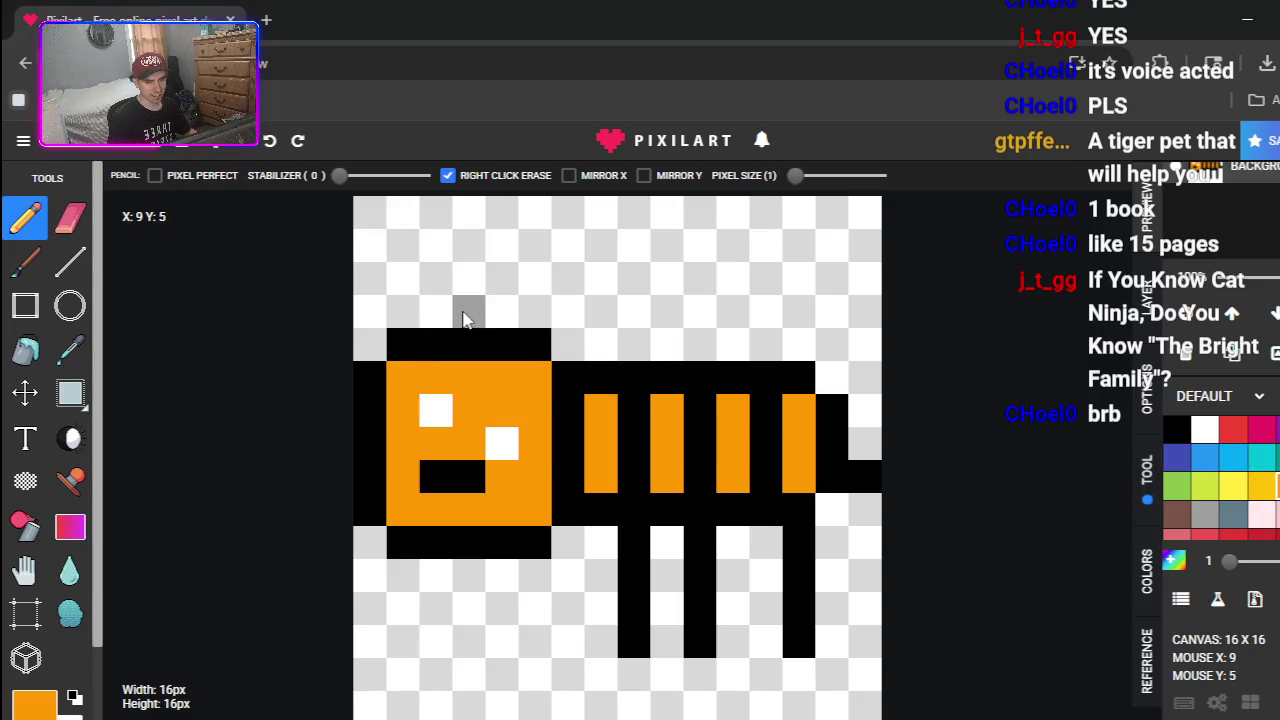
left_click(438, 318)
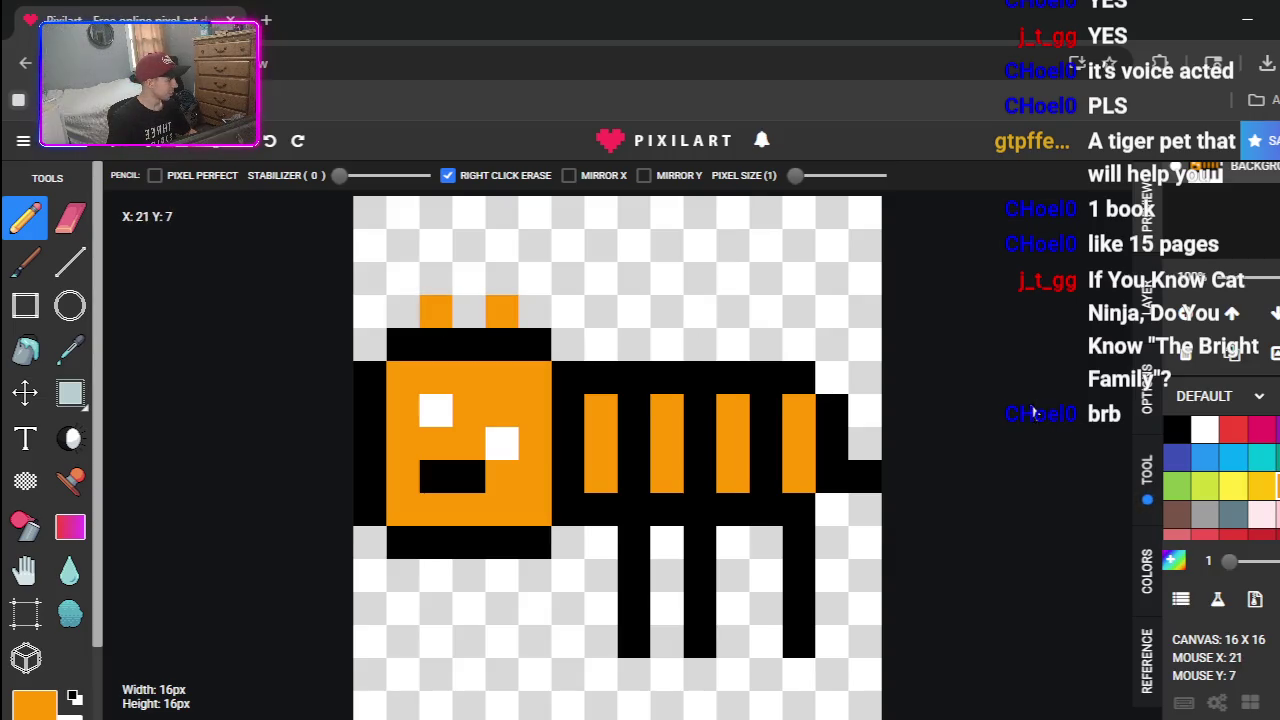
- Outline both ears in black, undoing stray black and orange cells
left_click(1176, 430)
left_click(502, 311)
key("ctrl+z")
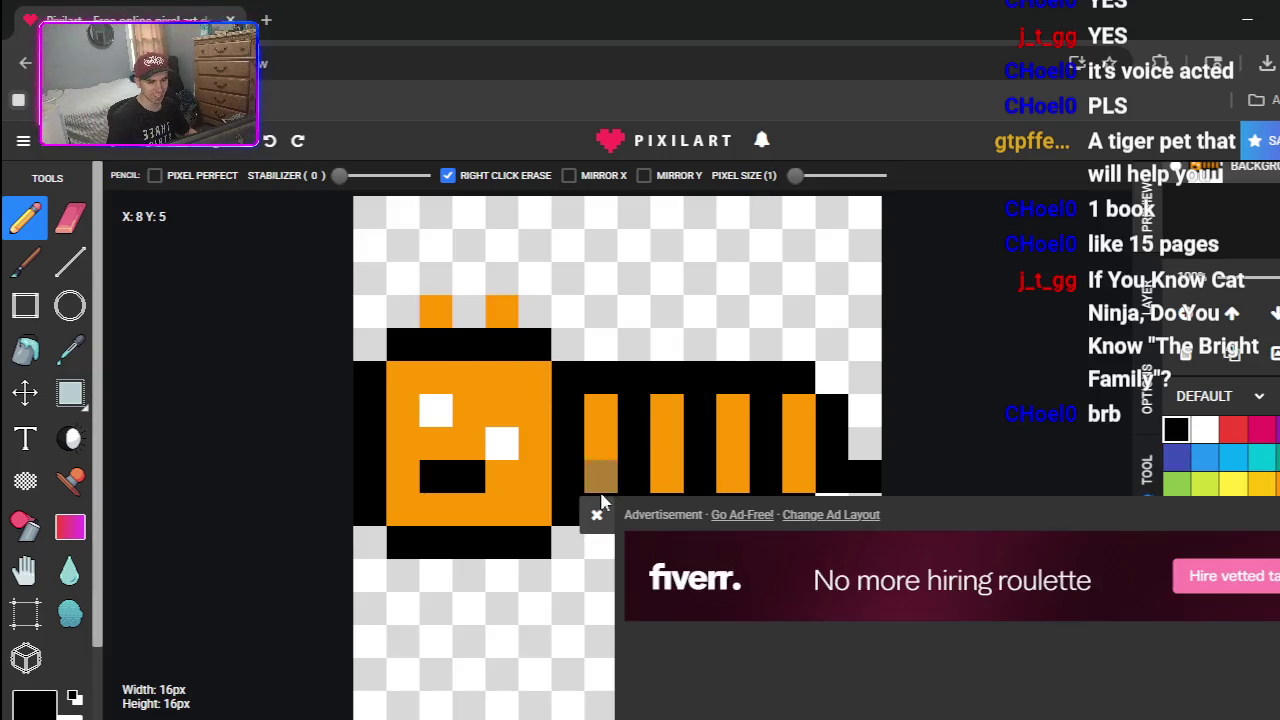
left_click(502, 278)
left_click(468, 311)
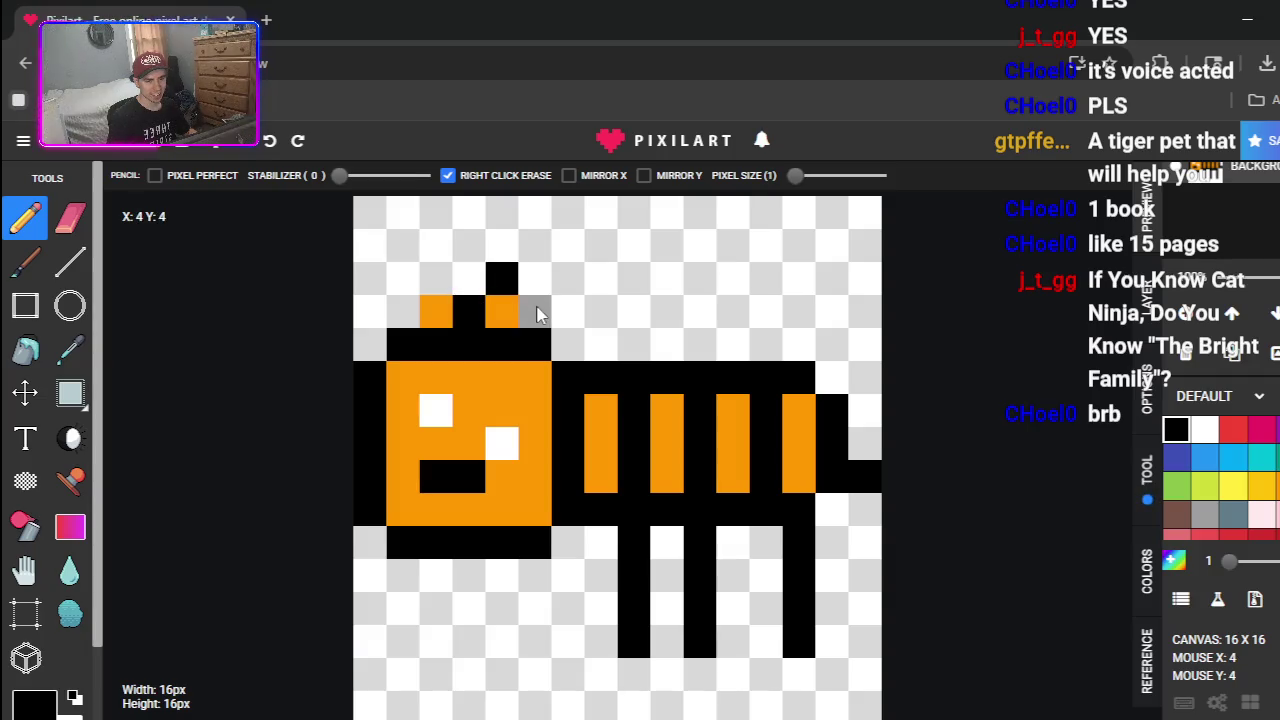
left_click(534, 311)
left_click(436, 278)
left_click(402, 311)
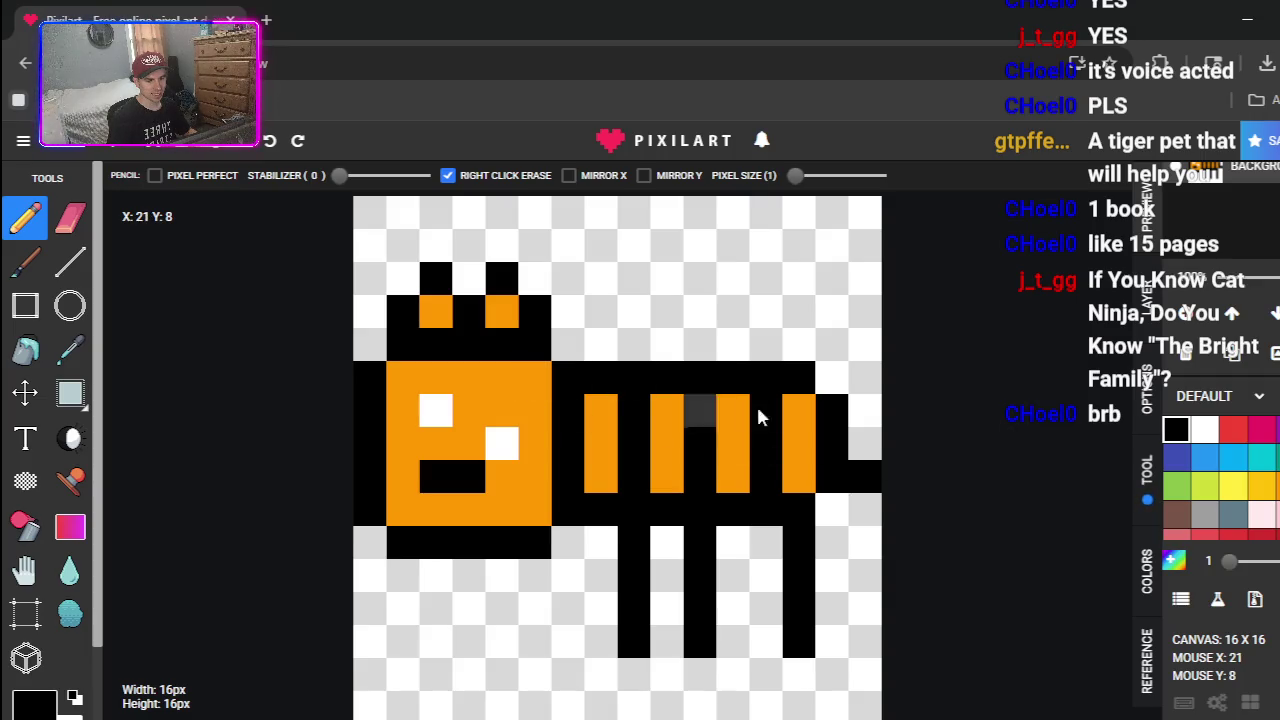
left_click(1265, 485)
left_click(502, 344)
left_click(436, 344)
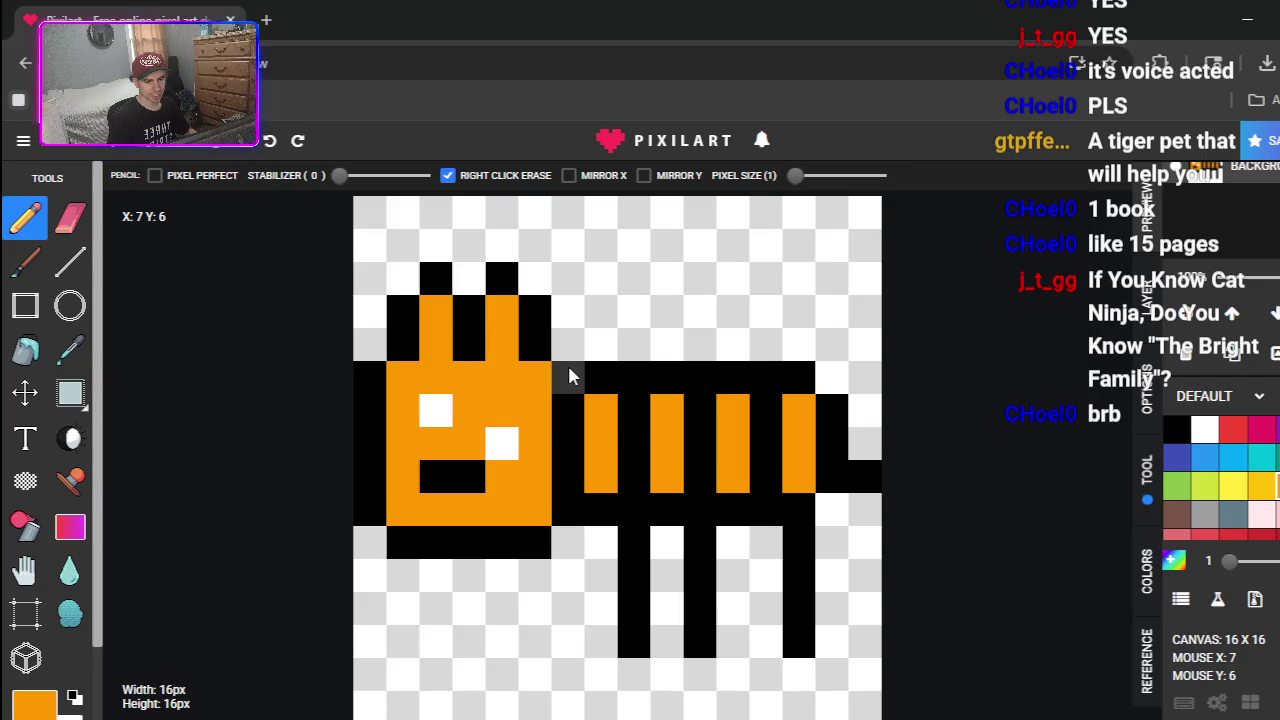
key("ctrl+z")
key("ctrl+z")
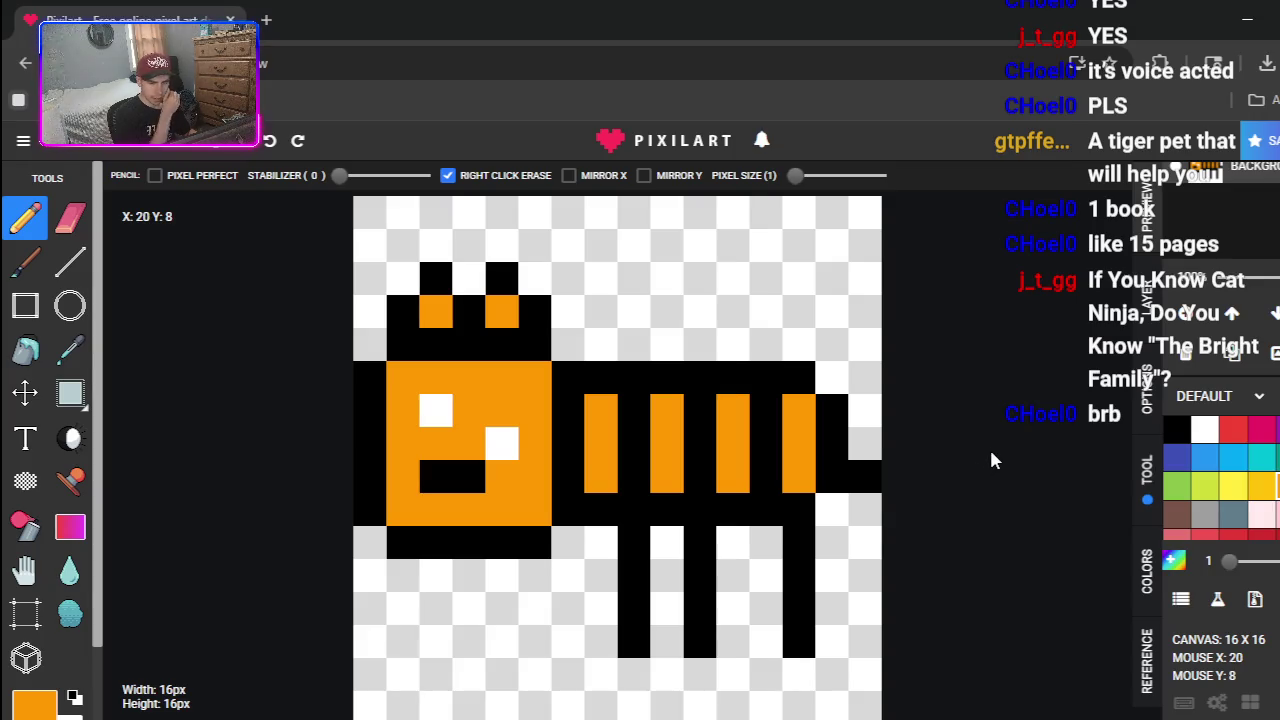
- Repaint both eye pixels from white to a pale cream palette shade
scroll(1255, 475, "down", 1)
scroll(1253, 475, "down", 5)
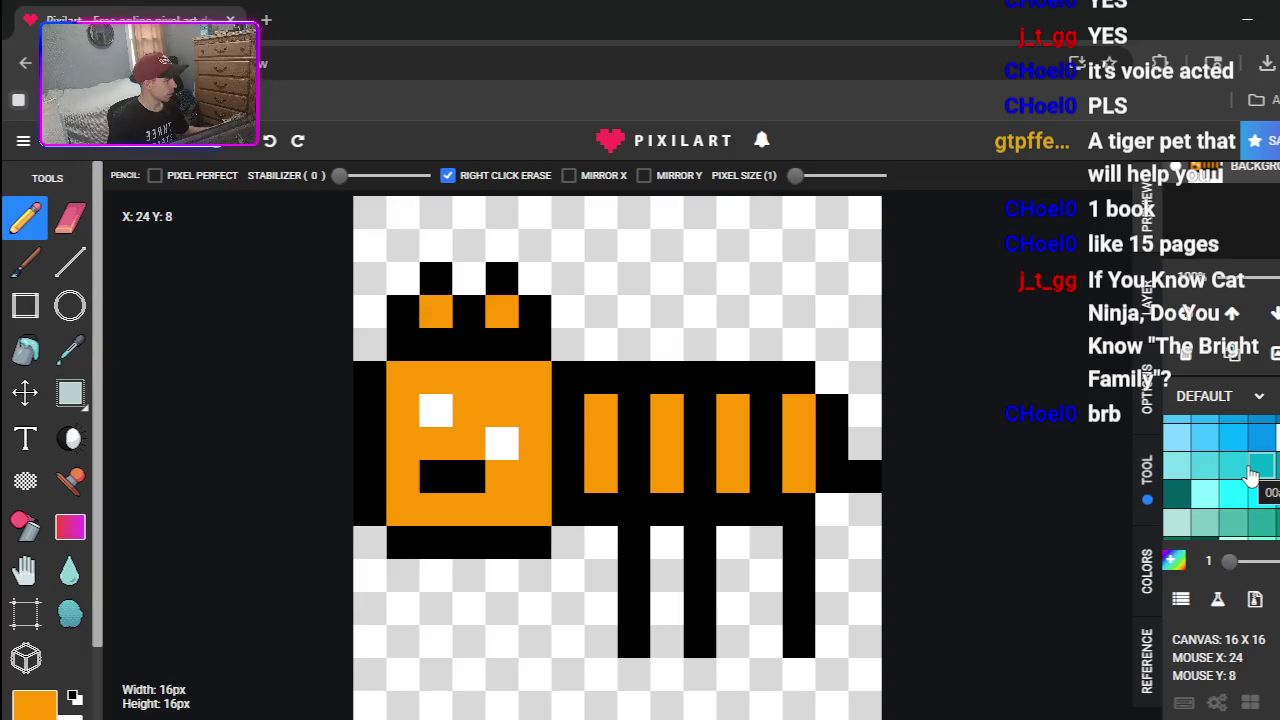
scroll(1252, 476, "down", 5)
scroll(1256, 478, "down", 10)
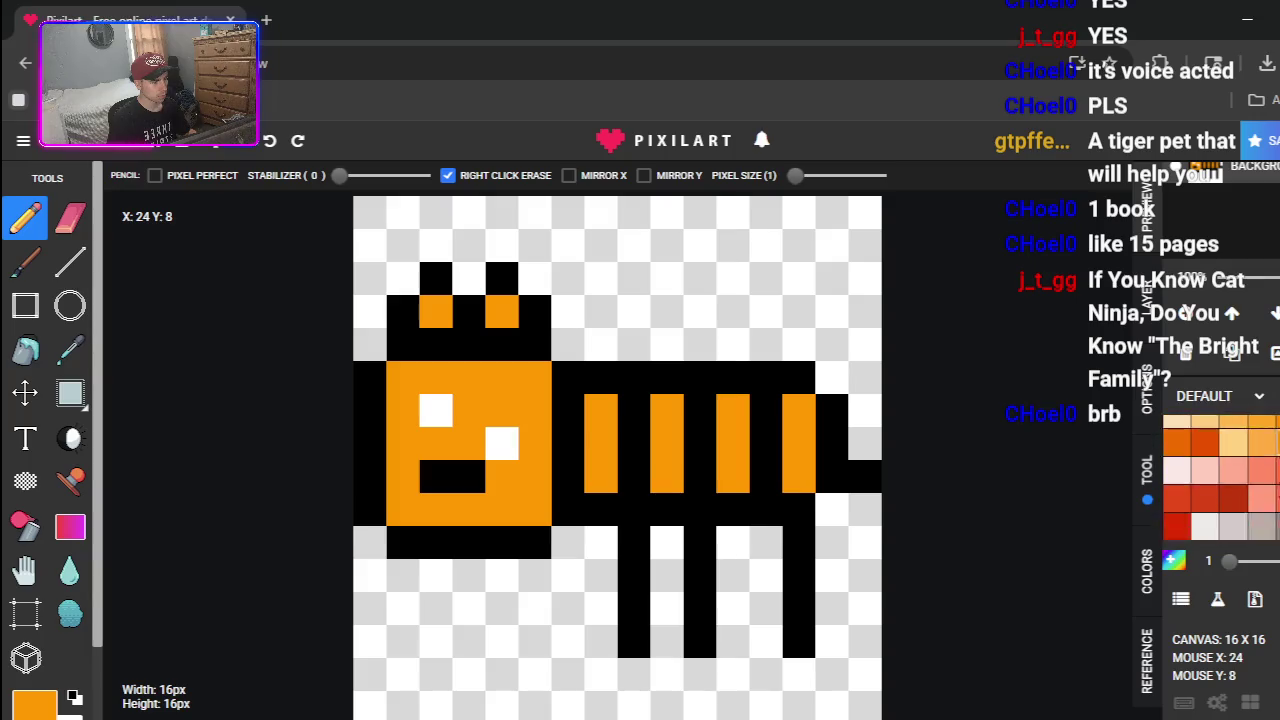
left_click(1258, 476)
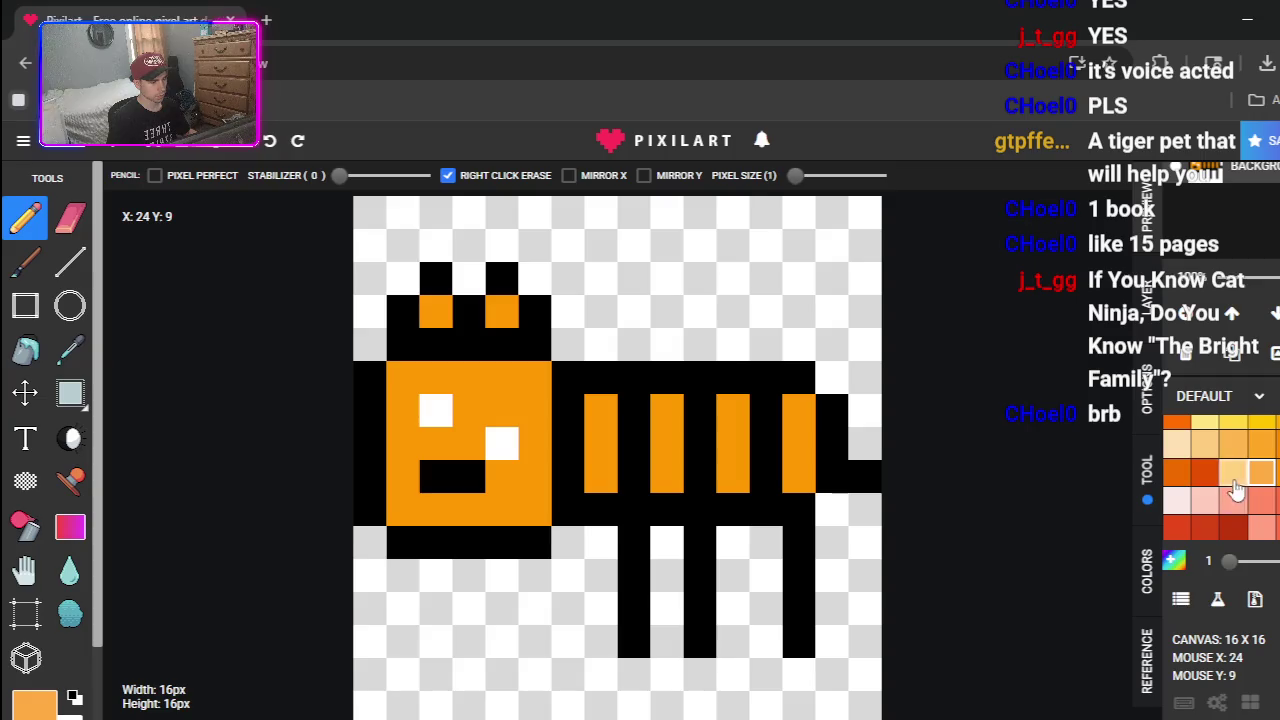
scroll(1220, 470, "up", 3)
left_click(1274, 470)
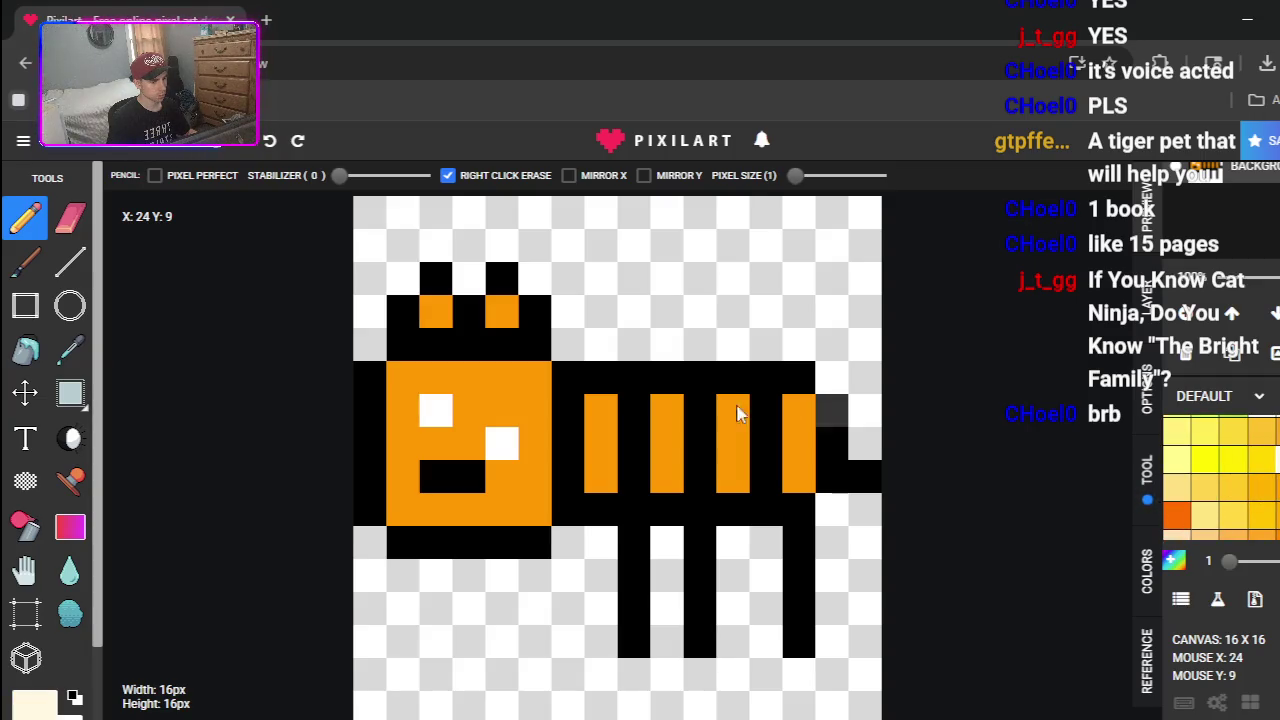
left_click(502, 443)
left_click(436, 411)
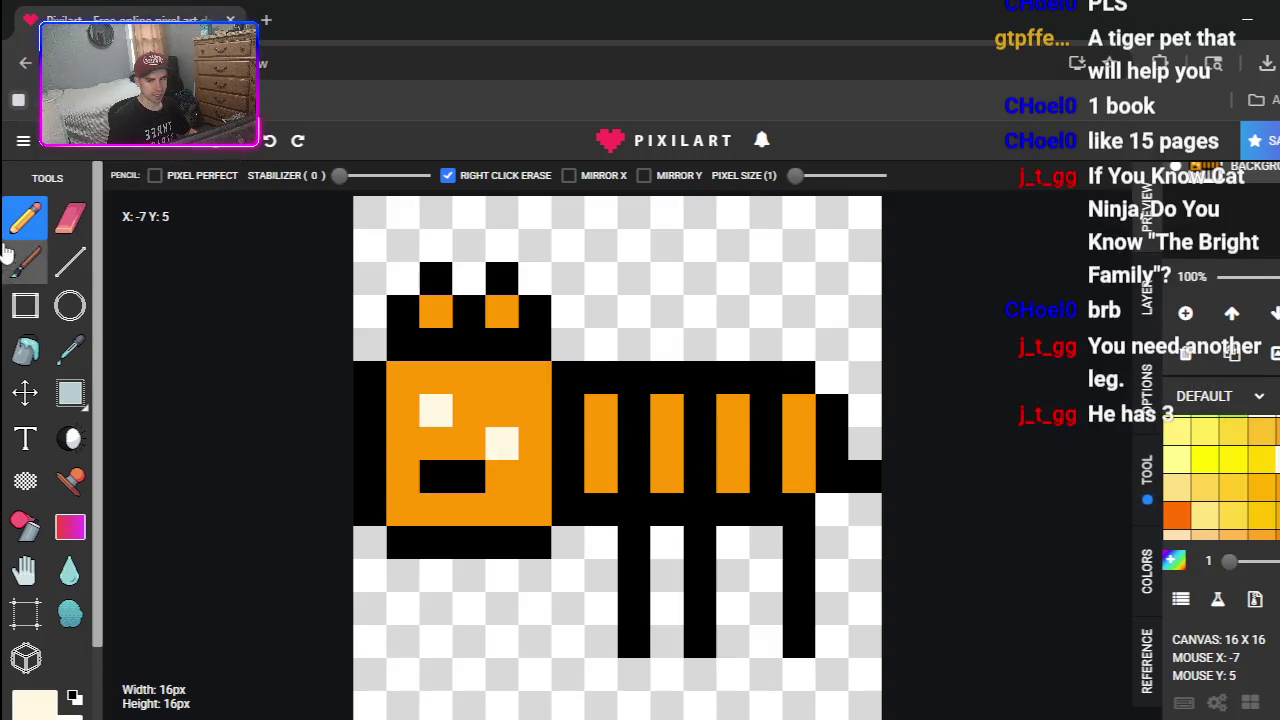
scroll(1245, 483, "down", 5)
scroll(1245, 483, "up", 10)
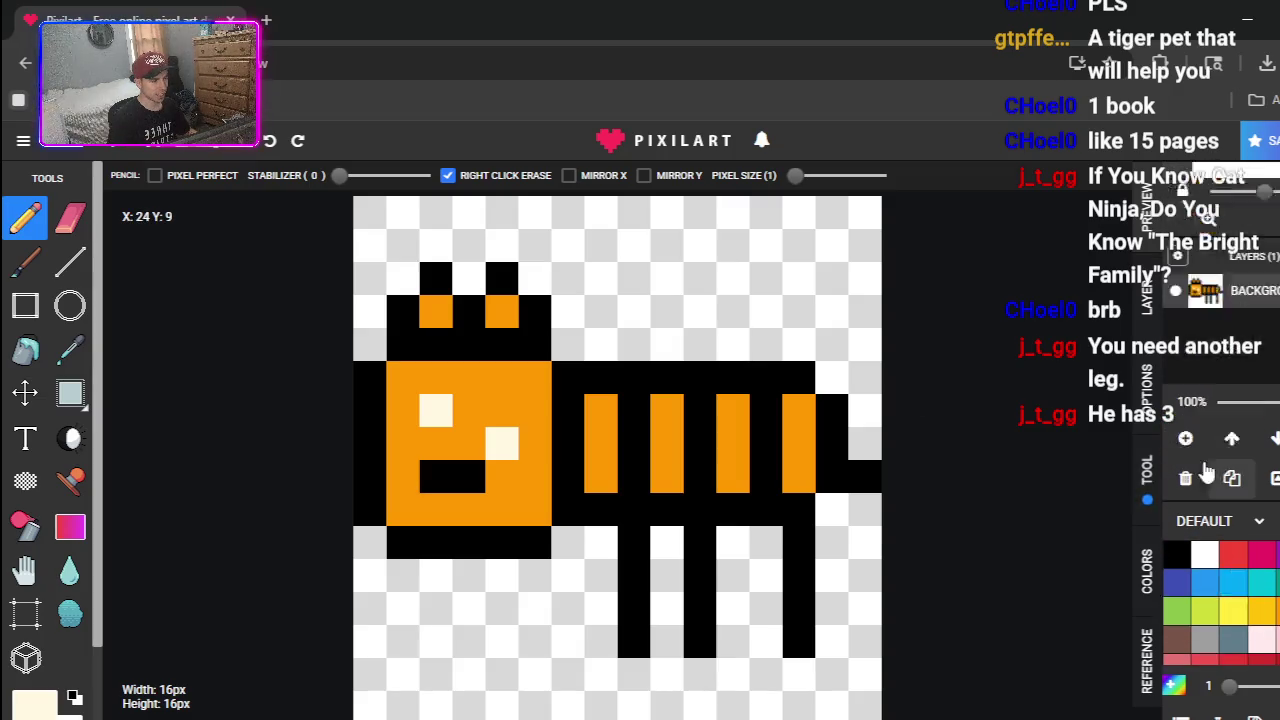
- Try a fourth and a wider back leg, undo both, and extend the tail one pixel
left_click(1177, 633)
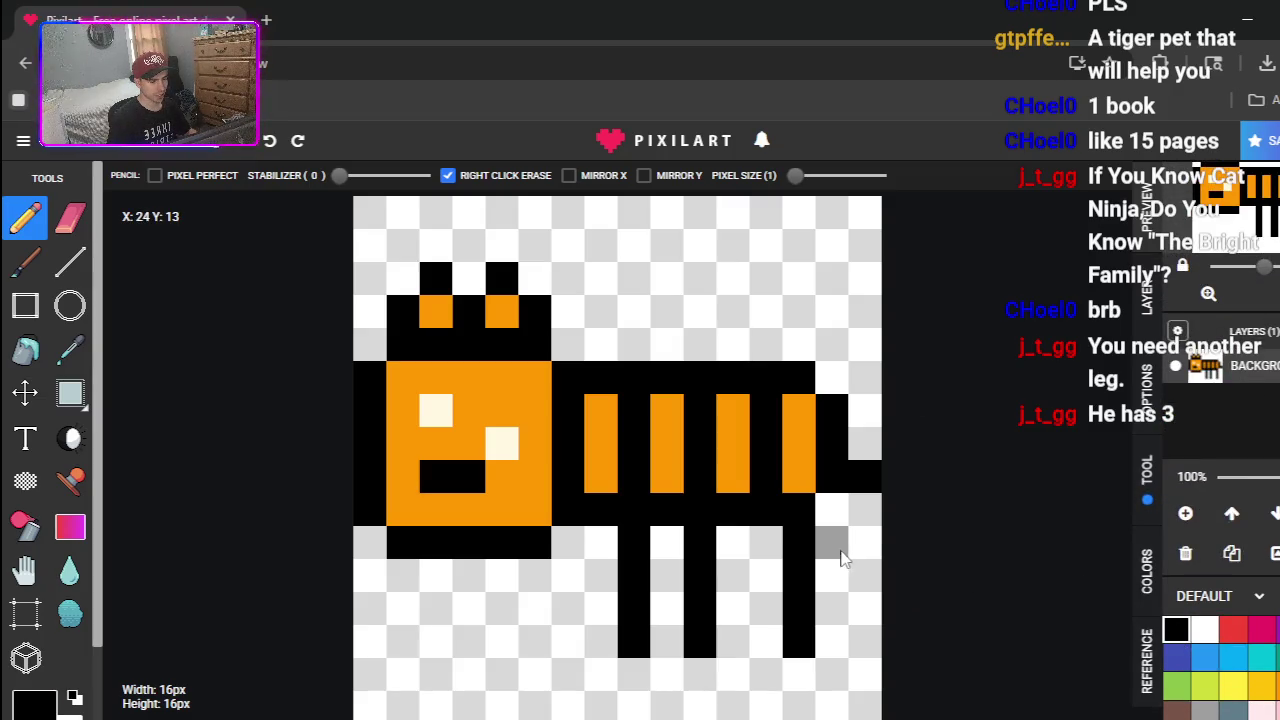
left_click_drag(852, 527, 870, 627)
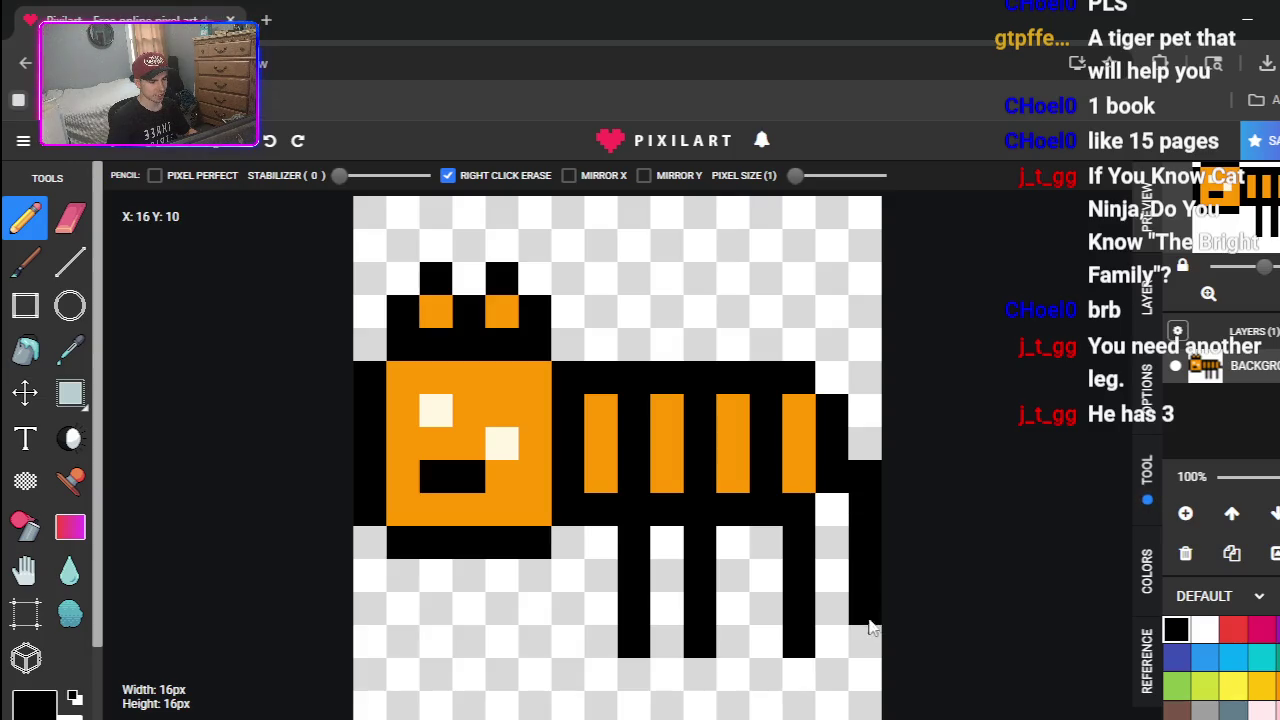
key("ctrl+z")
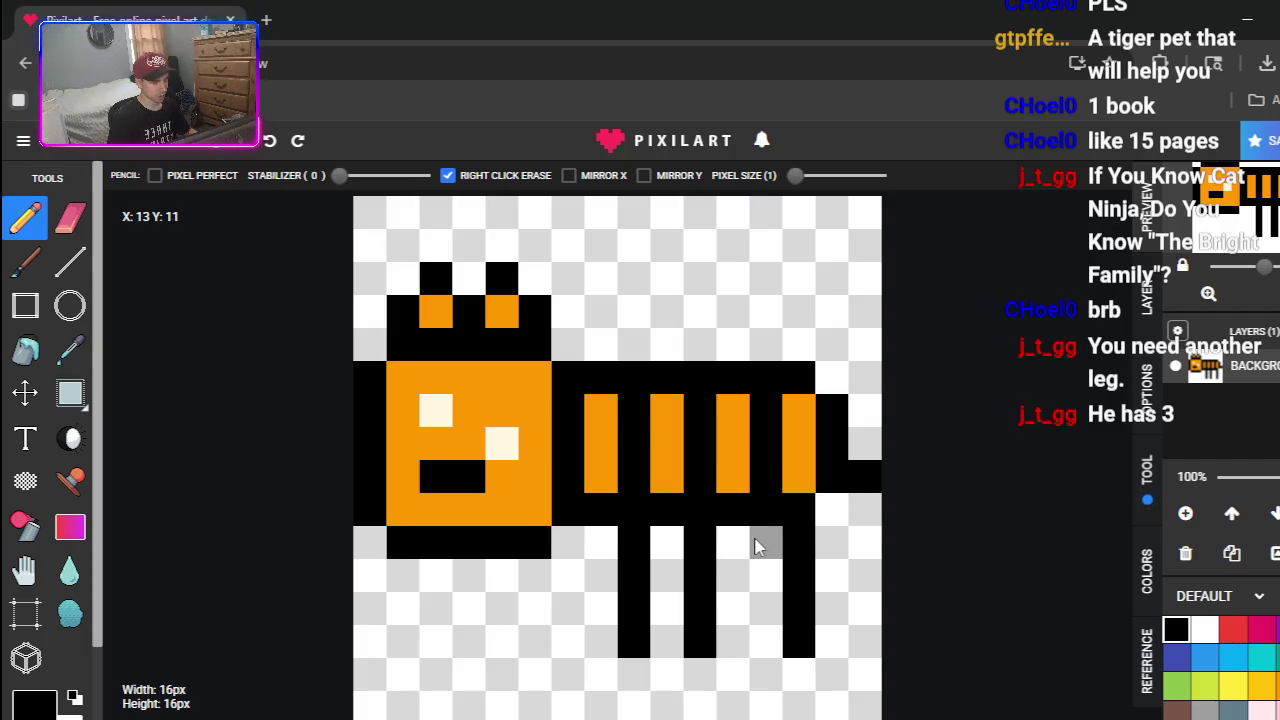
mouse_move(756, 546)
left_mouse_down()
mouse_move(766, 543)
mouse_move(766, 634)
mouse_move(797, 600)
left_mouse_up()
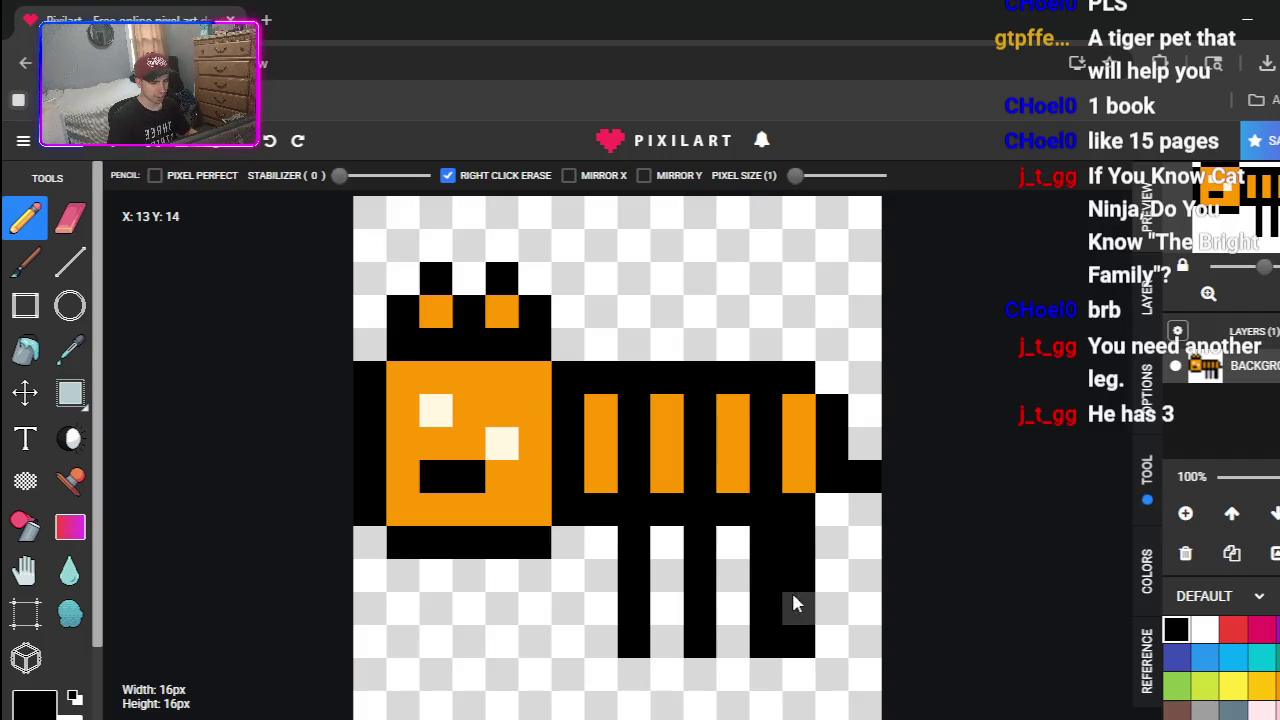
key("ctrl+z")
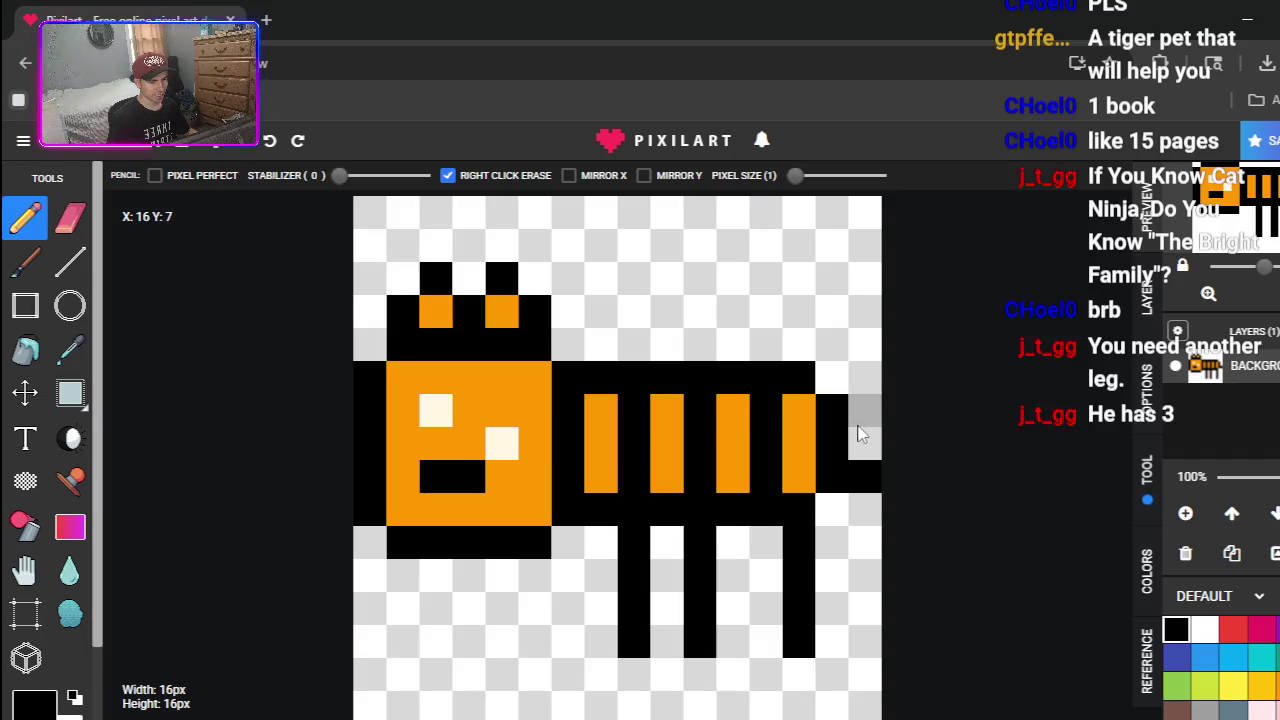
left_click(868, 490)
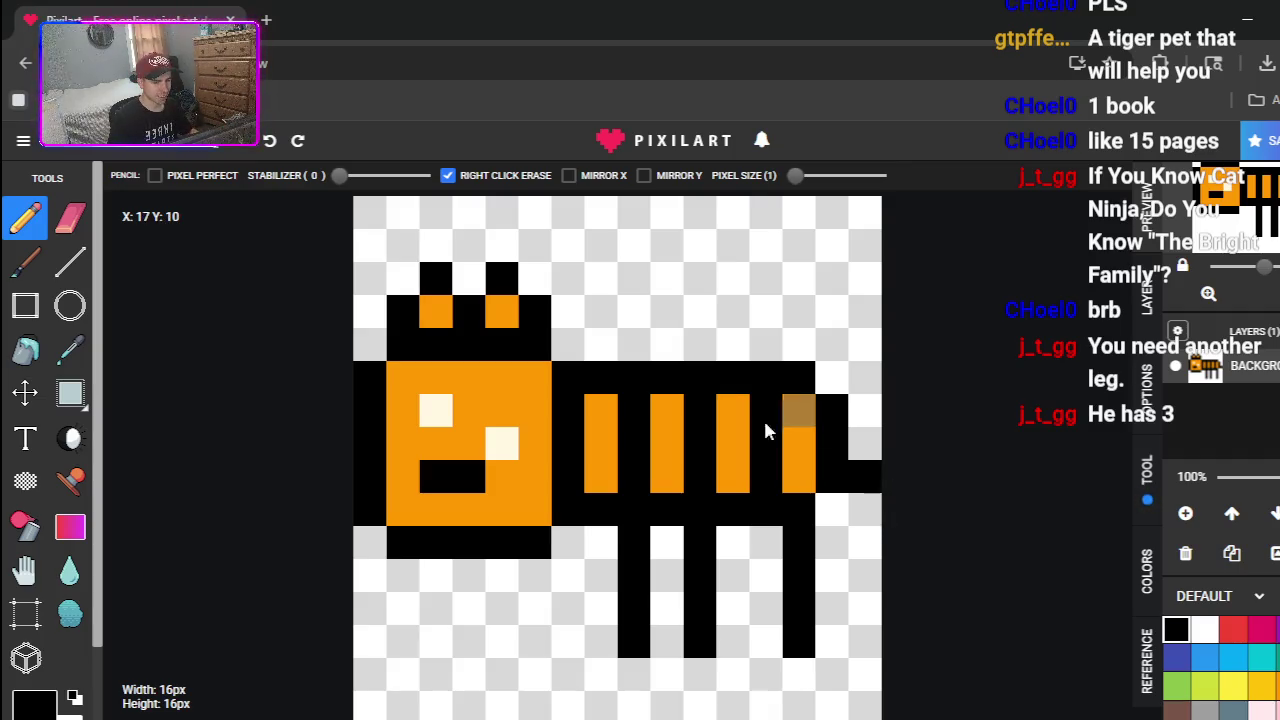
- Erase the middle leg, draw two new black legs under the body, and close the ad
left_click(70, 218)
mouse_move(637, 391)
left_mouse_down()
mouse_move(749, 349)
mouse_move(365, 522)
left_mouse_up()
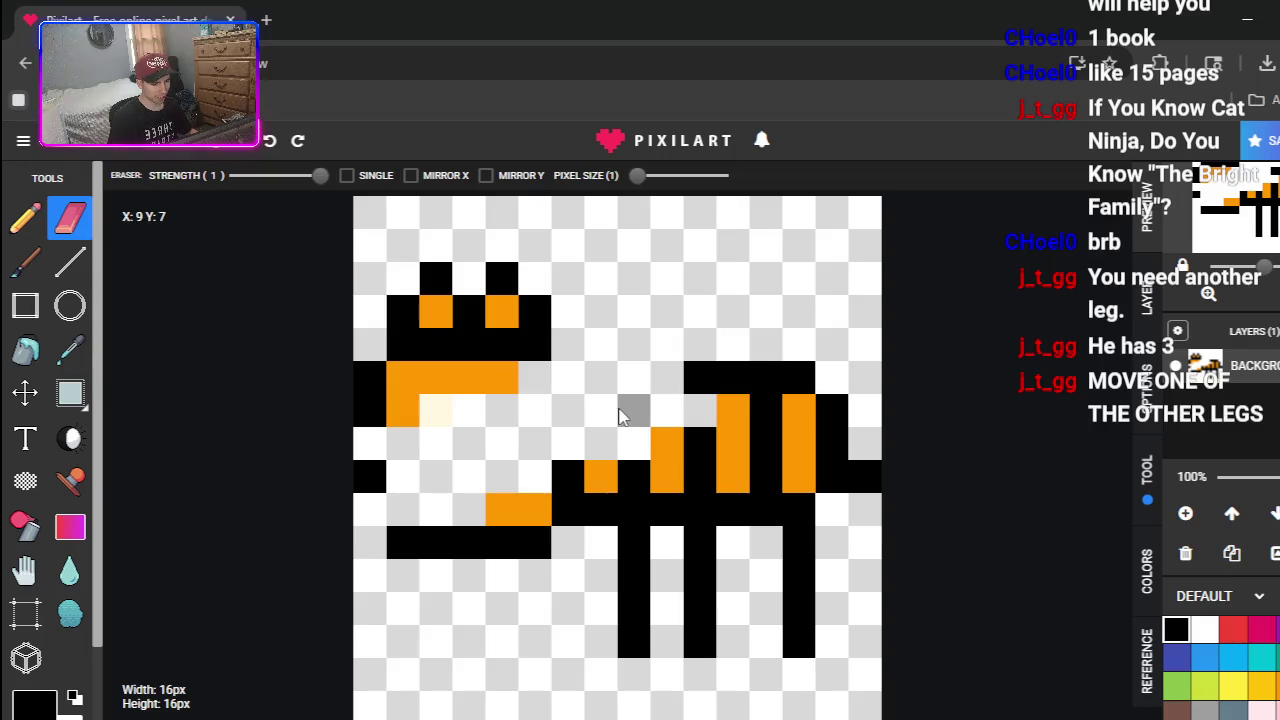
key("ctrl+z")
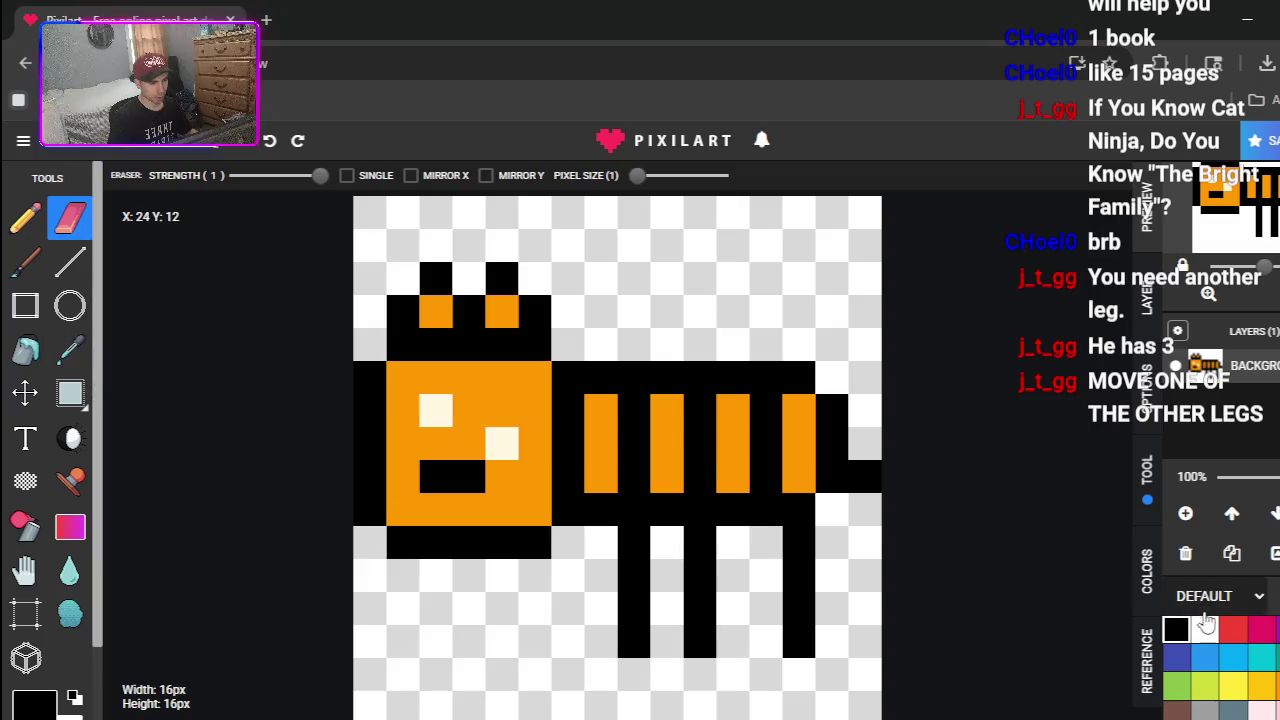
left_click_drag(690, 544, 700, 642)
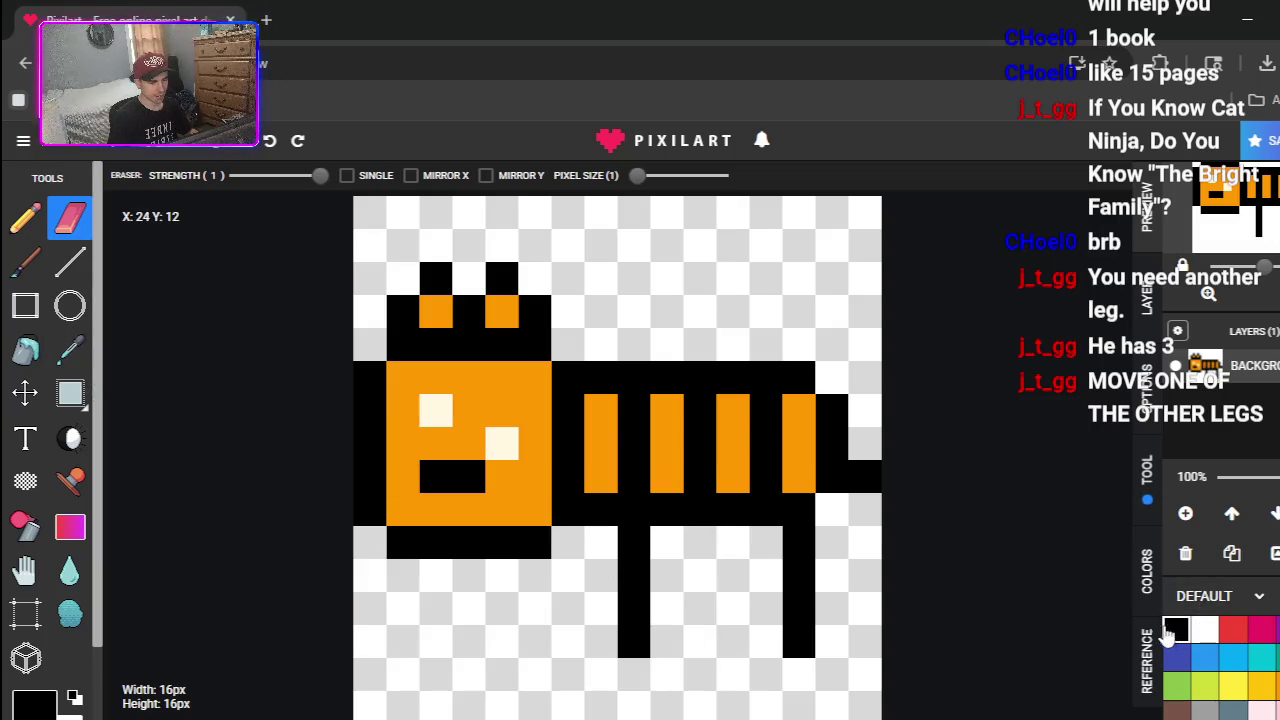
left_click(25, 218)
left_click_drag(568, 542, 576, 650)
left_click_drag(731, 540, 737, 614)
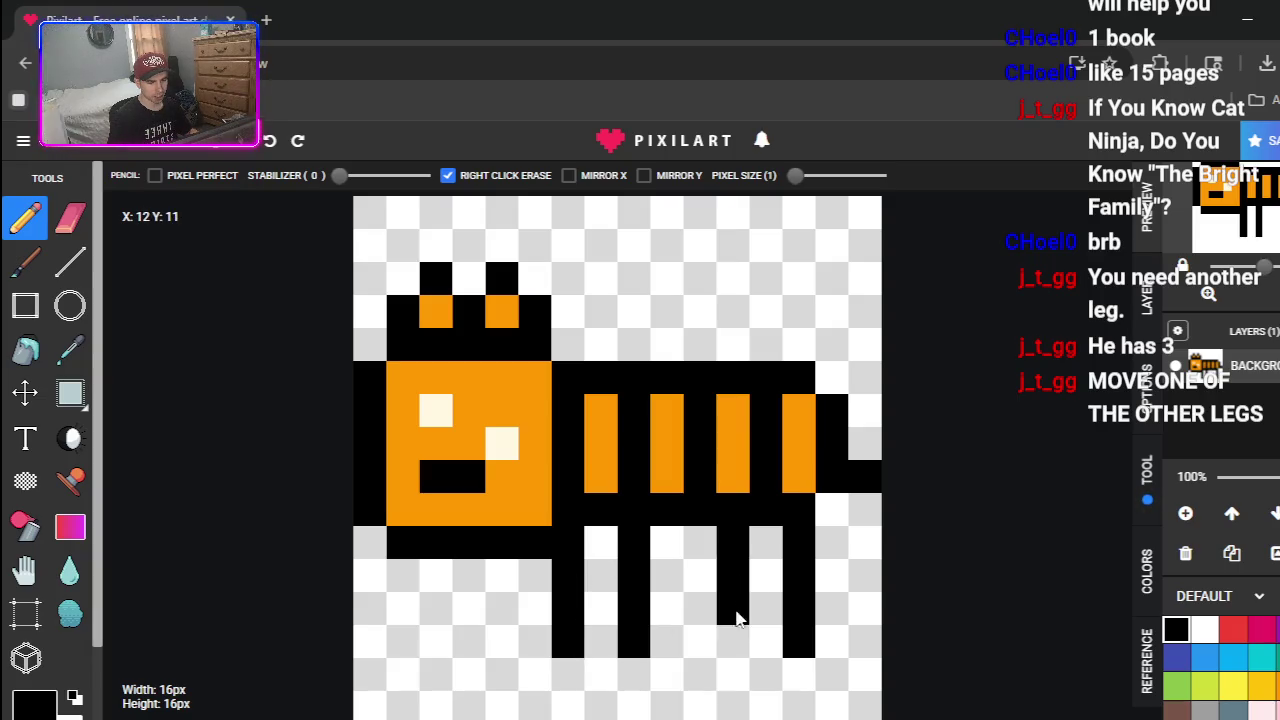
left_click(596, 515)
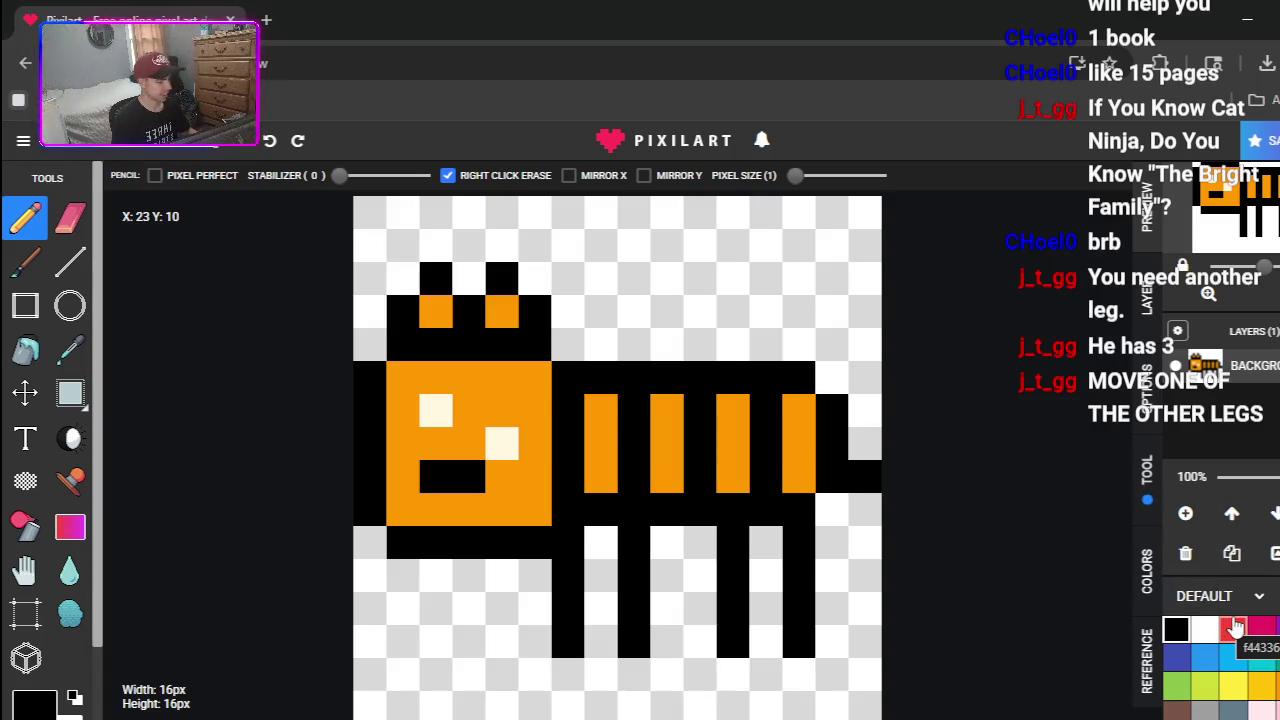
scroll(1236, 627, "down", 2)
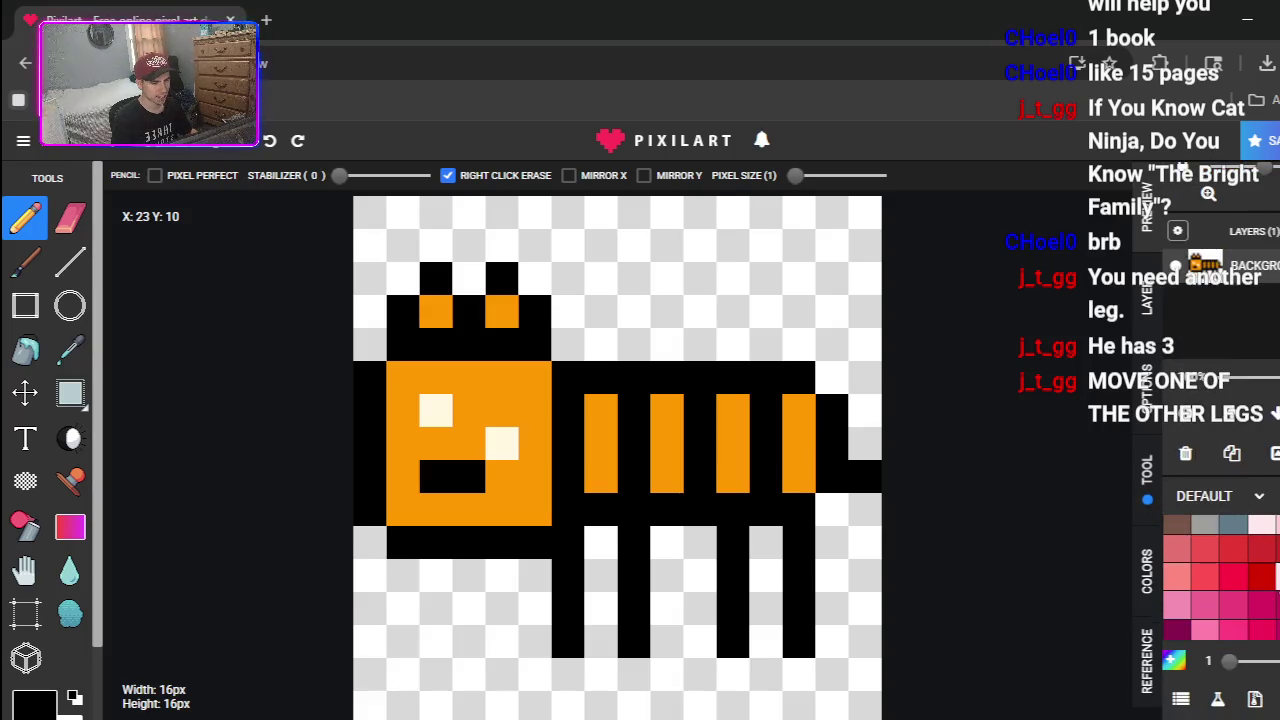
scroll(1220, 560, "up", 2)
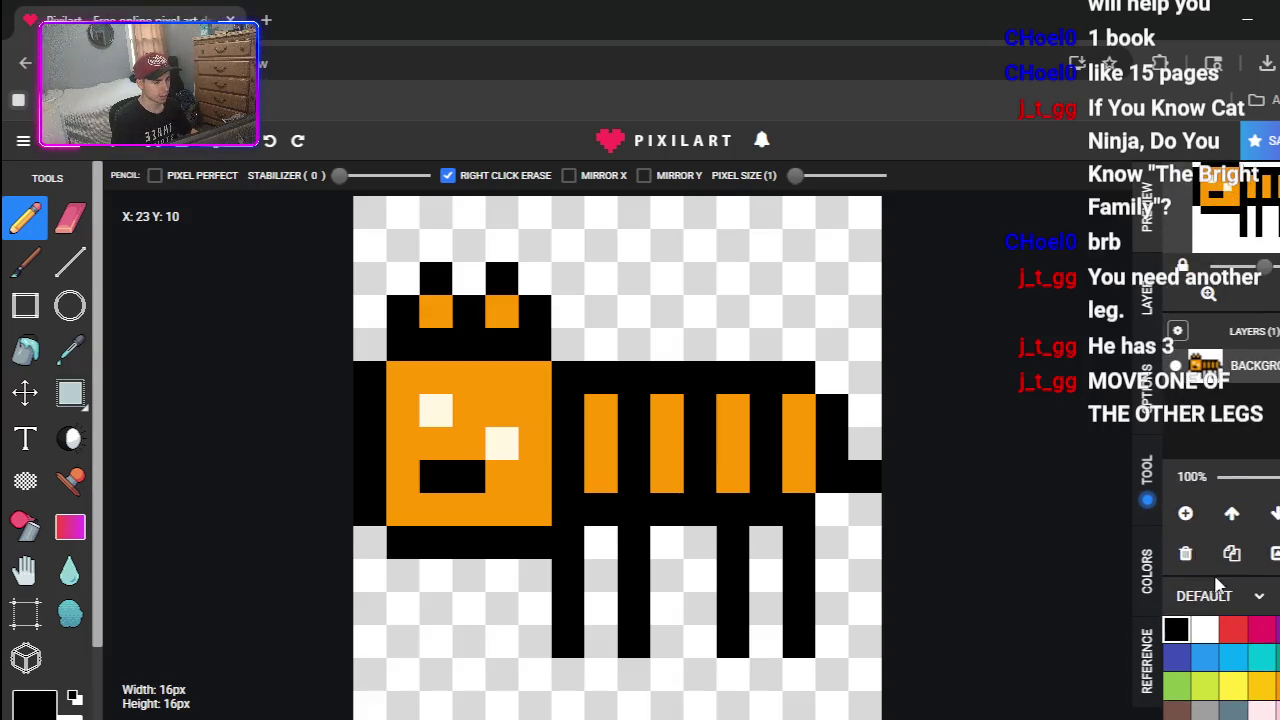
left_click(502, 443)
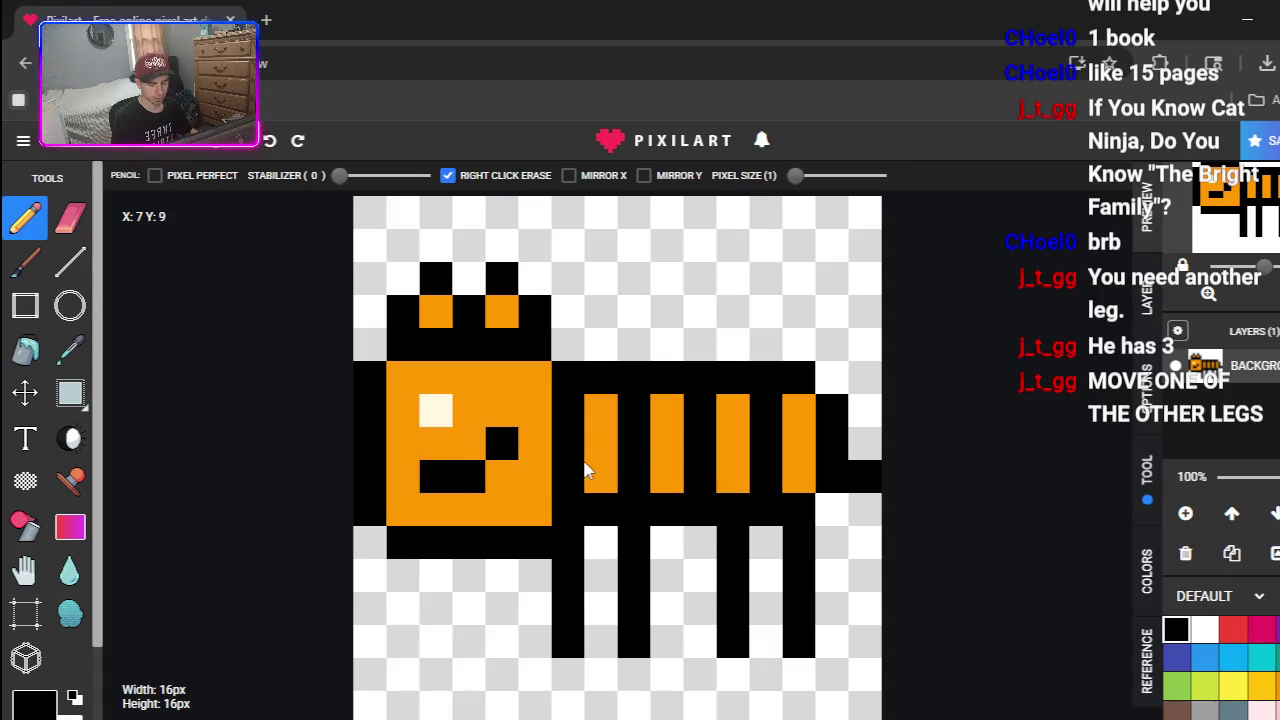
key("ctrl+z")
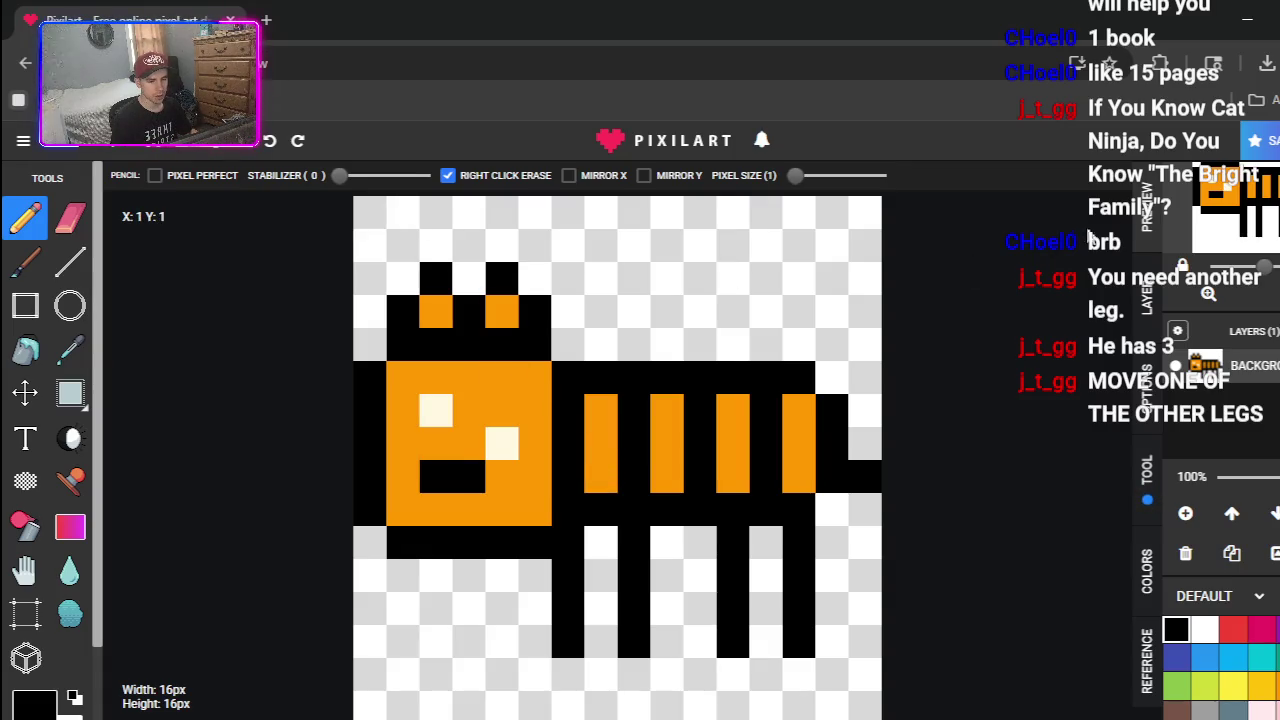
- Save the drawing online titled 'WeirdTigerPet' and open its gallery page
left_click(1256, 140)
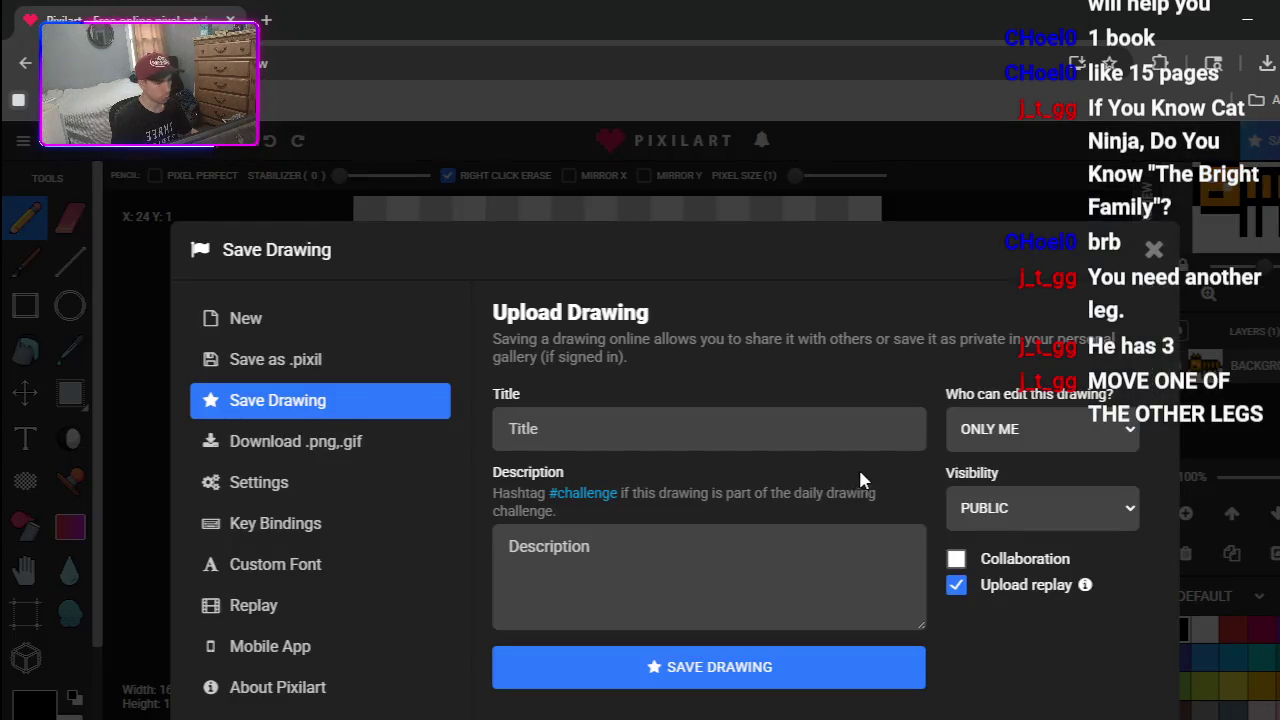
left_click(609, 443)
type("WeirdTigerPet")
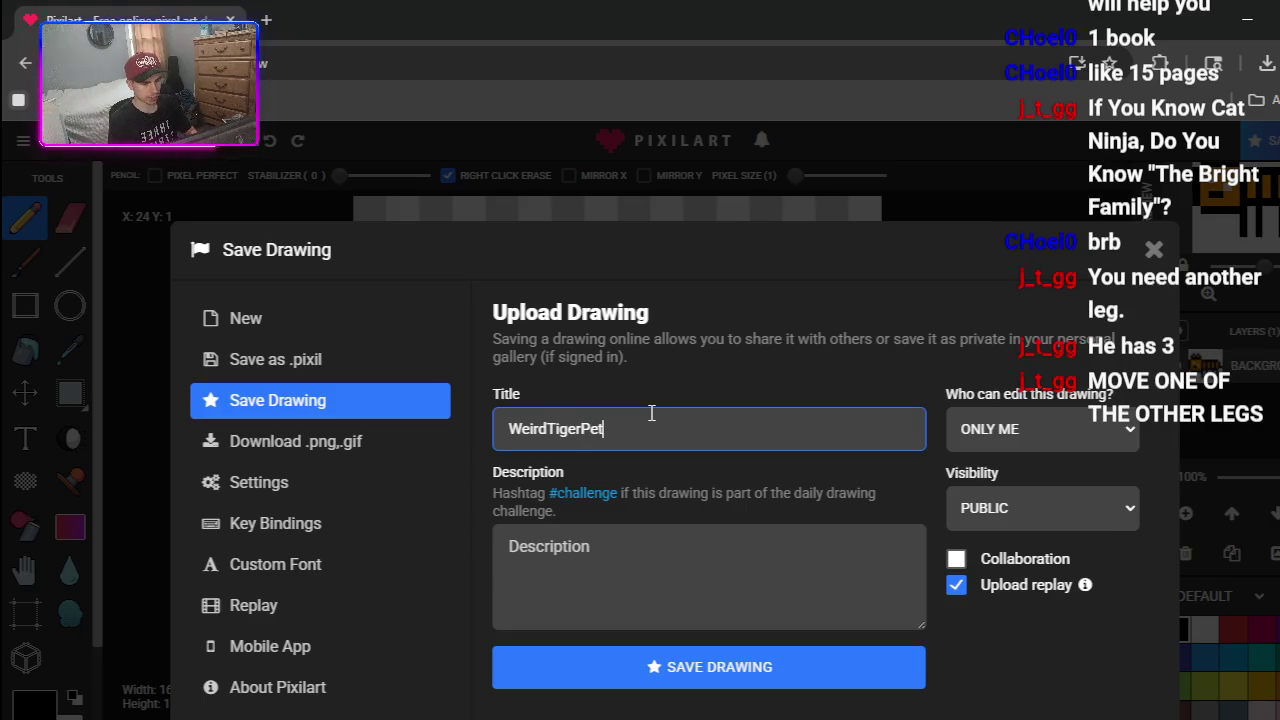
key("Return")
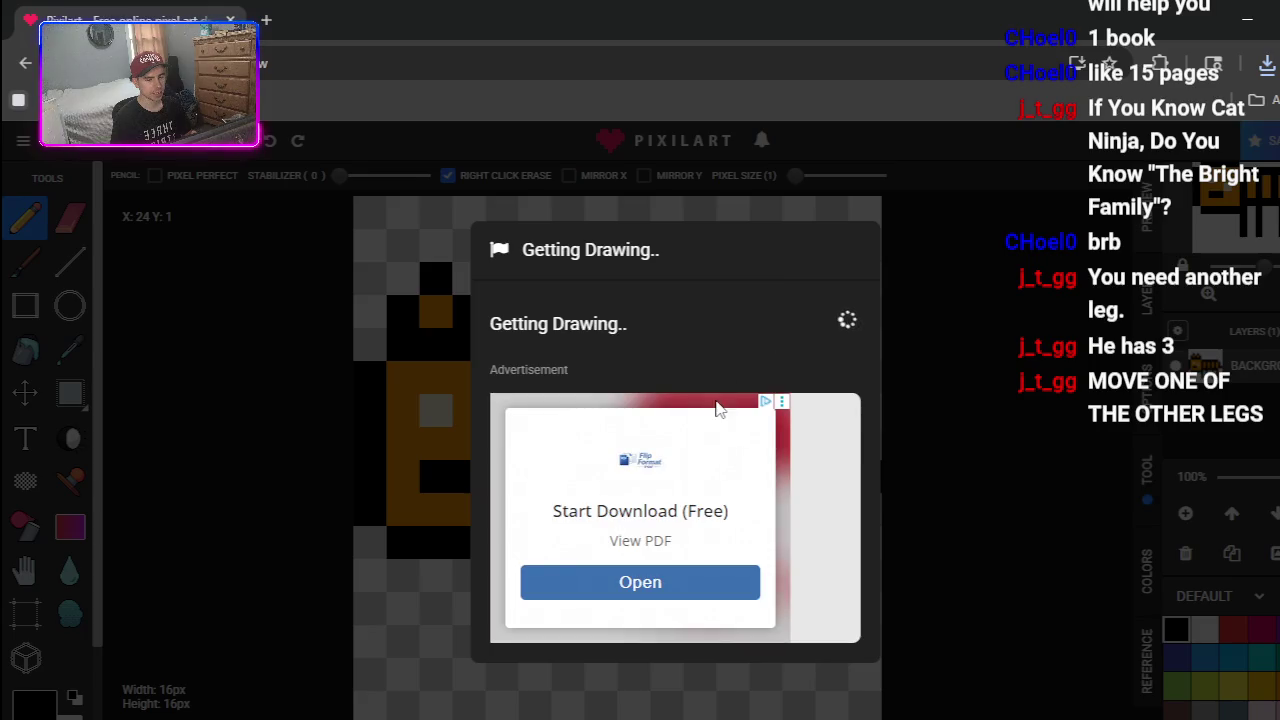
left_click(686, 334)
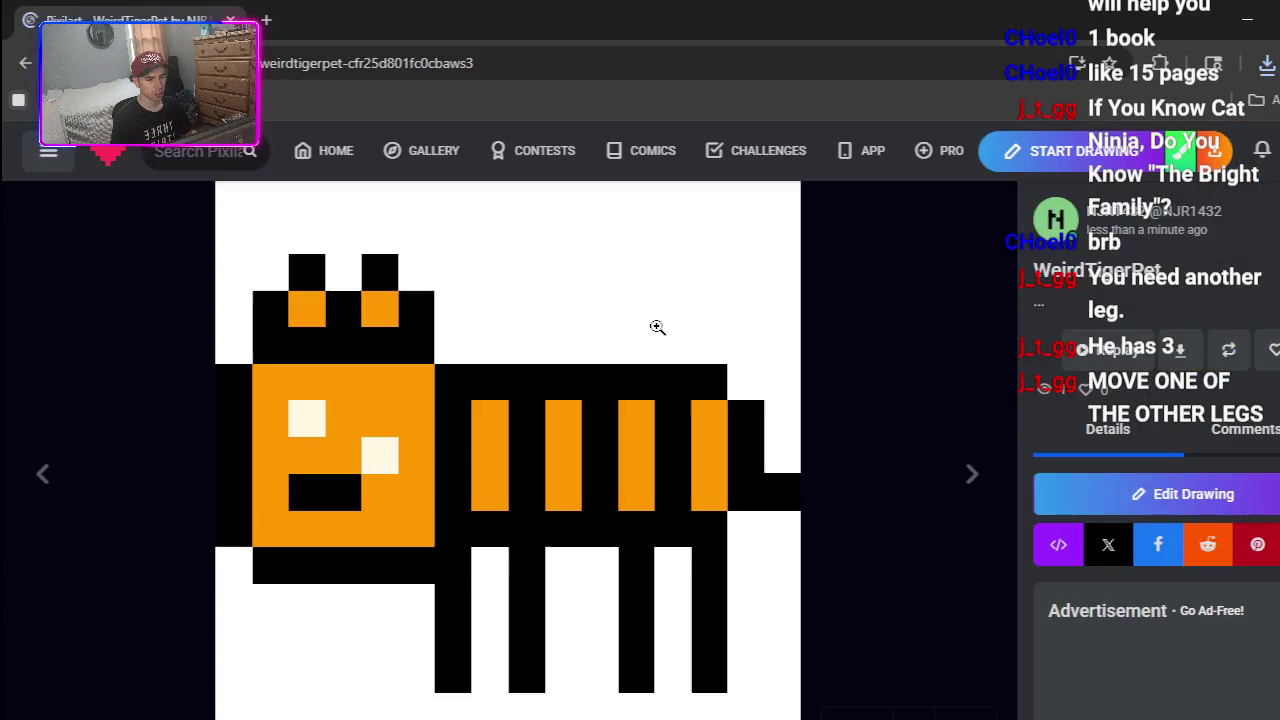
- Start a new blank drawing and close the advertisement banner
left_click(1080, 165)
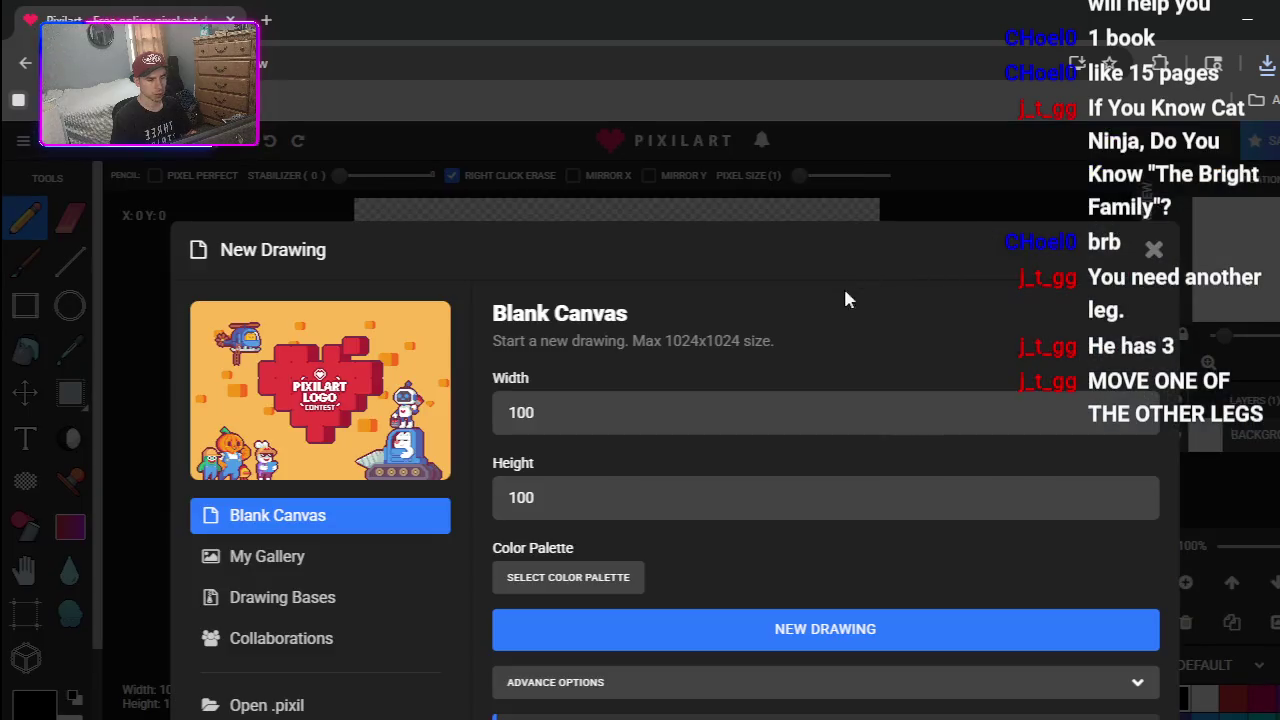
key("Escape")
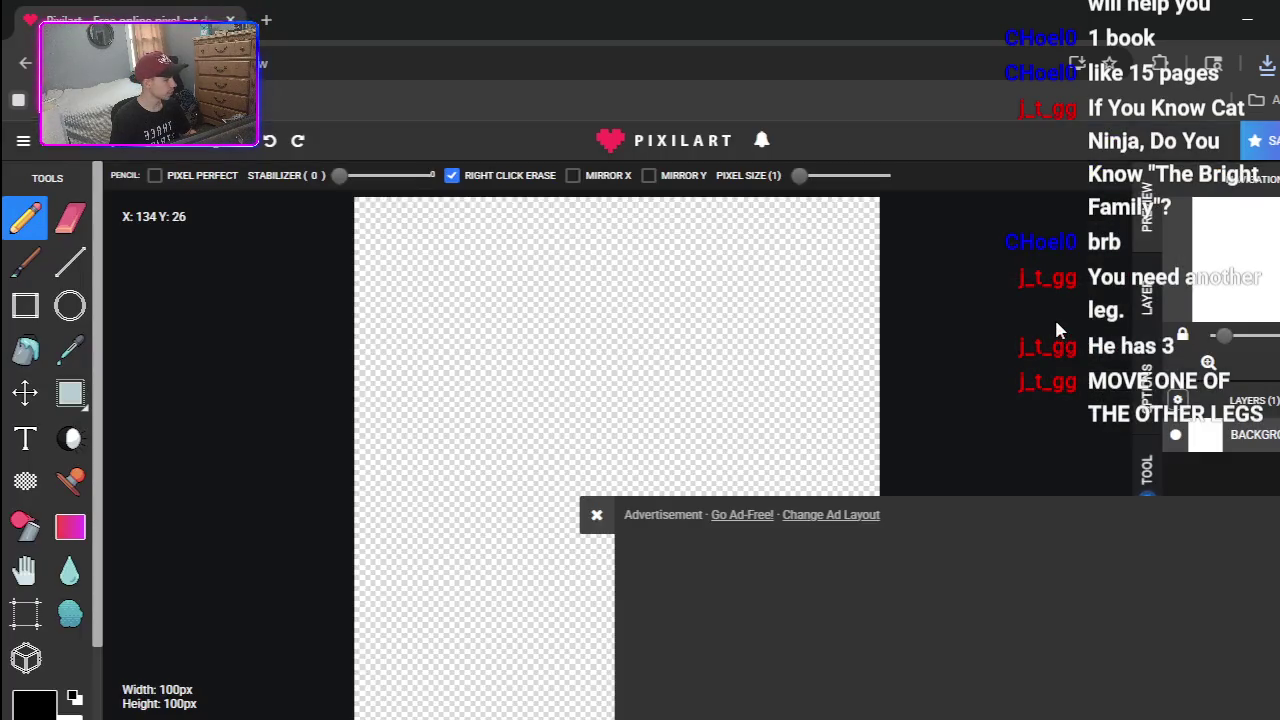
left_click(596, 514)
- Resize the canvas to 16x16 pixels, then switch over to the Unity editor
left_click(23, 140)
left_click(126, 260)
left_click(619, 355)
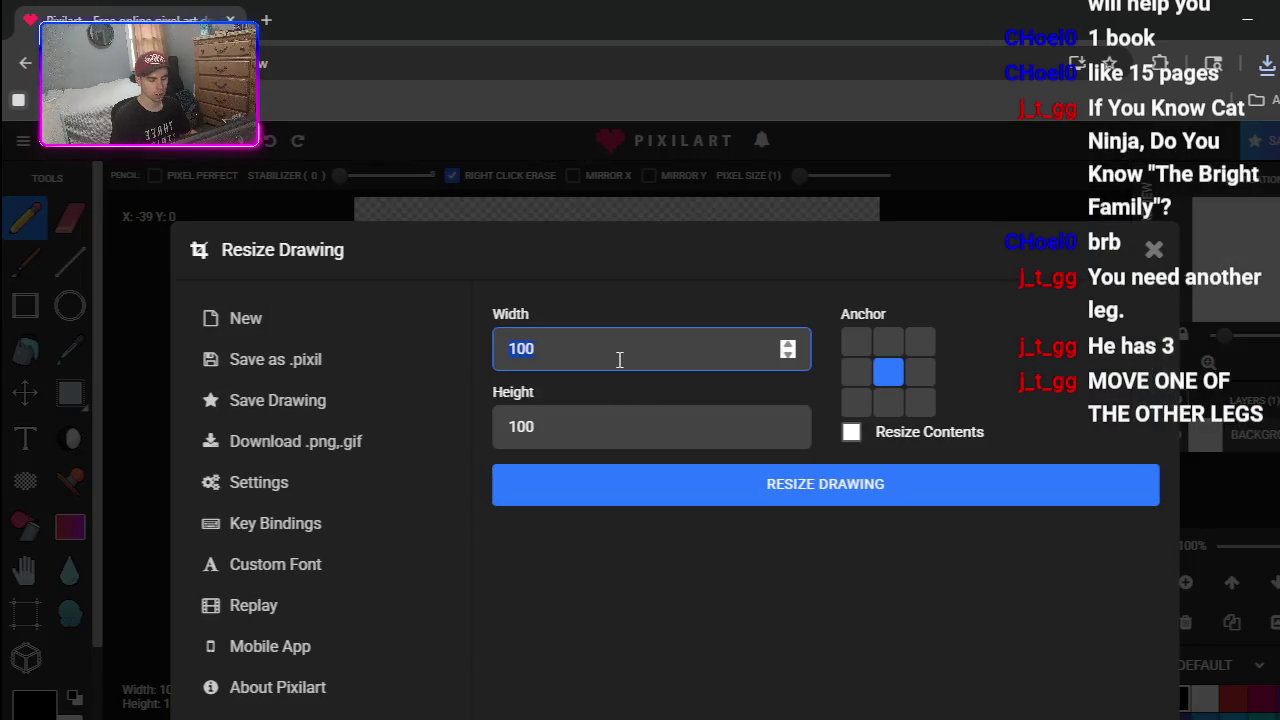
left_click(597, 410)
type("16")
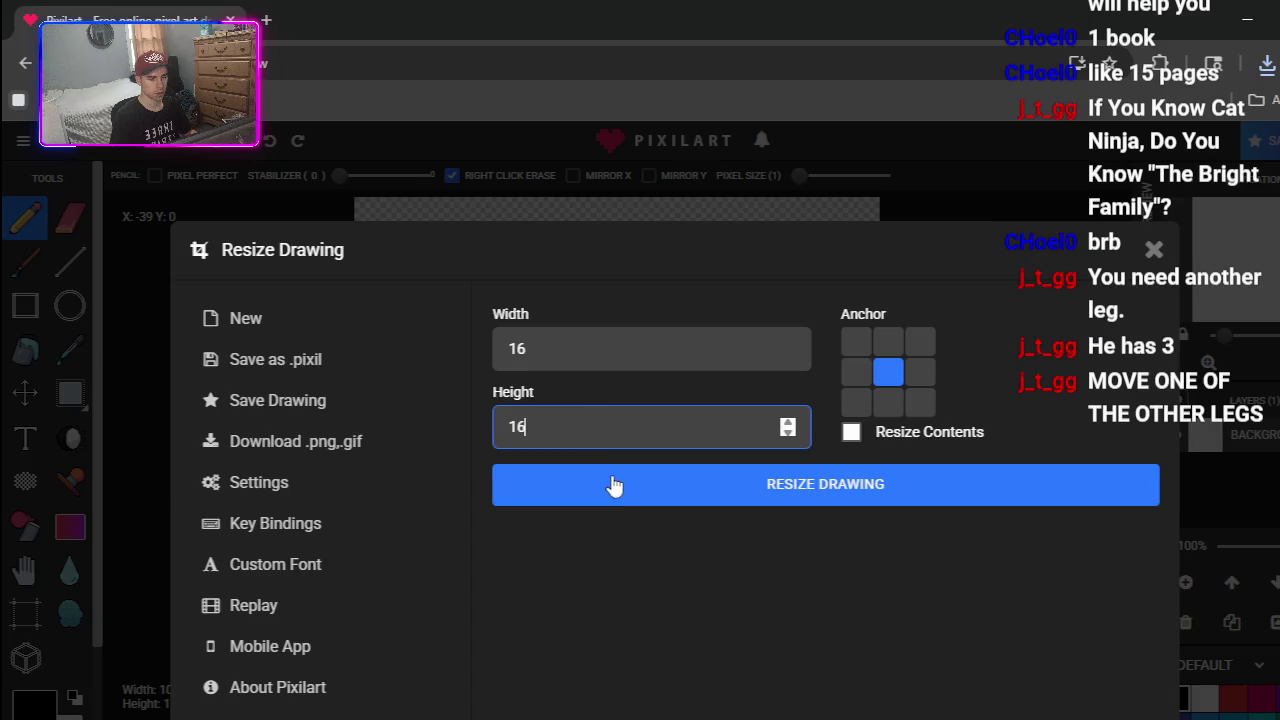
left_click(608, 486)
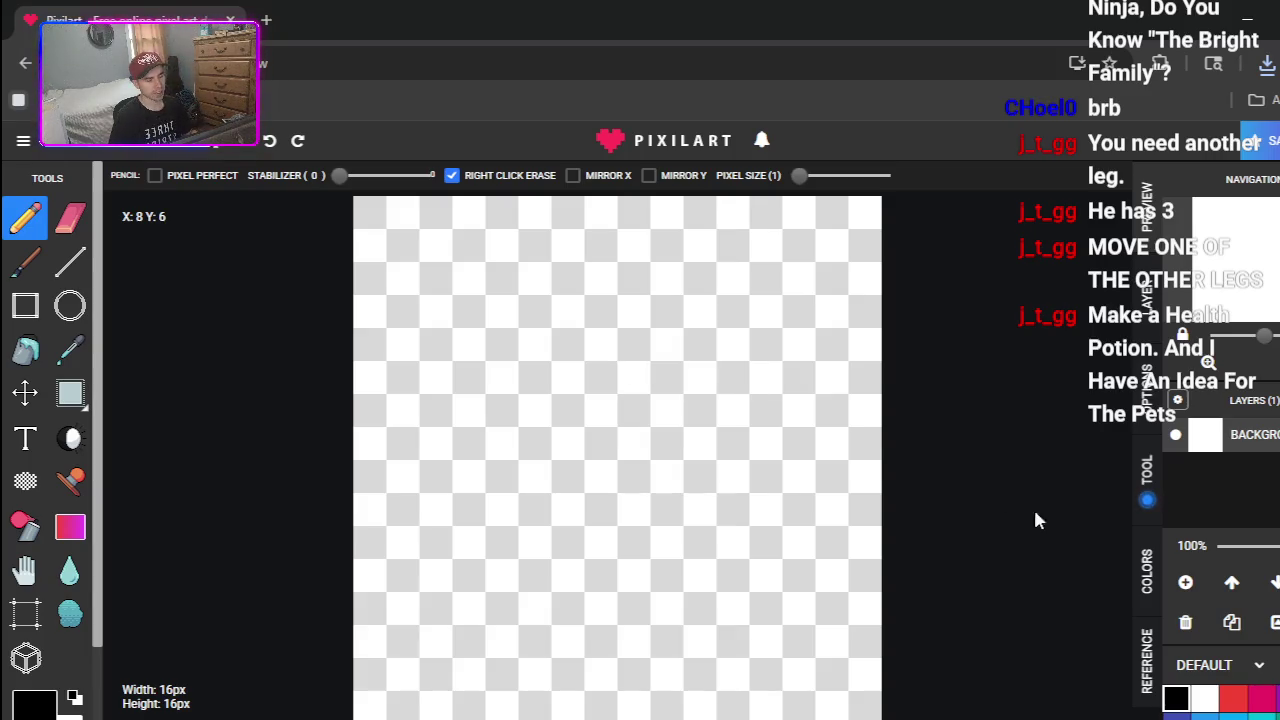
scroll(1250, 510, "down", 3)
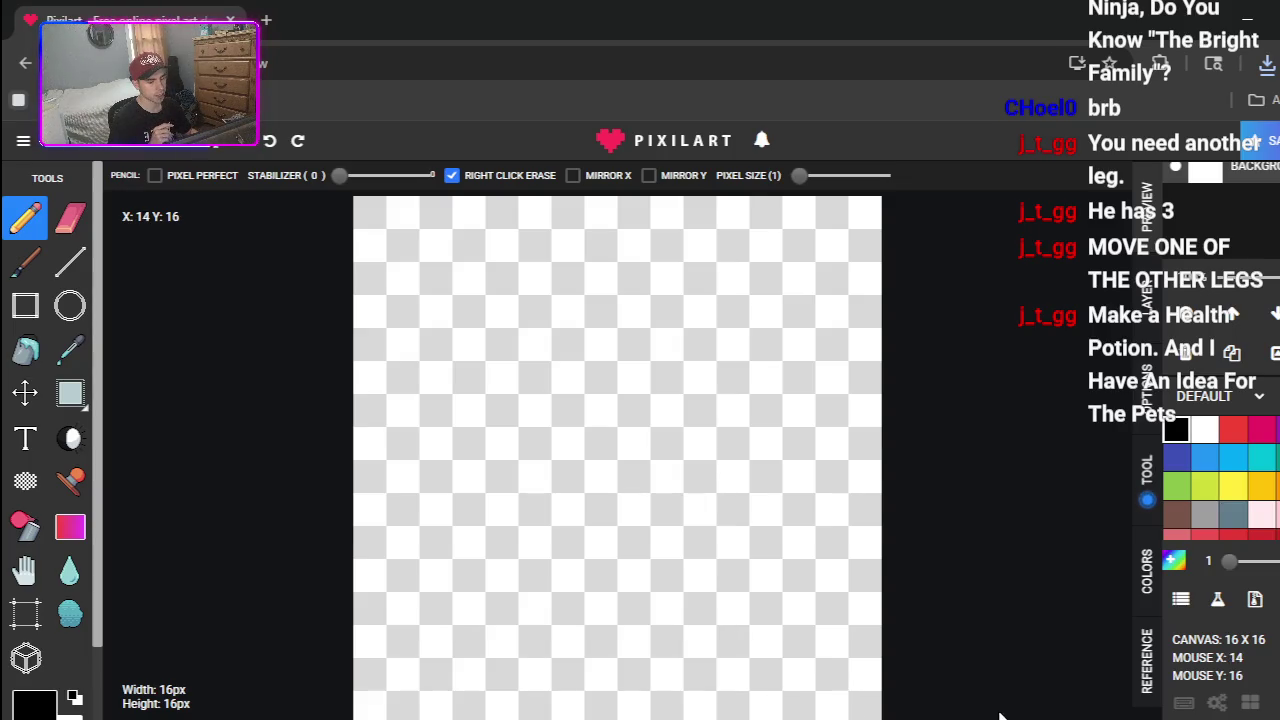
key("alt+Tab")
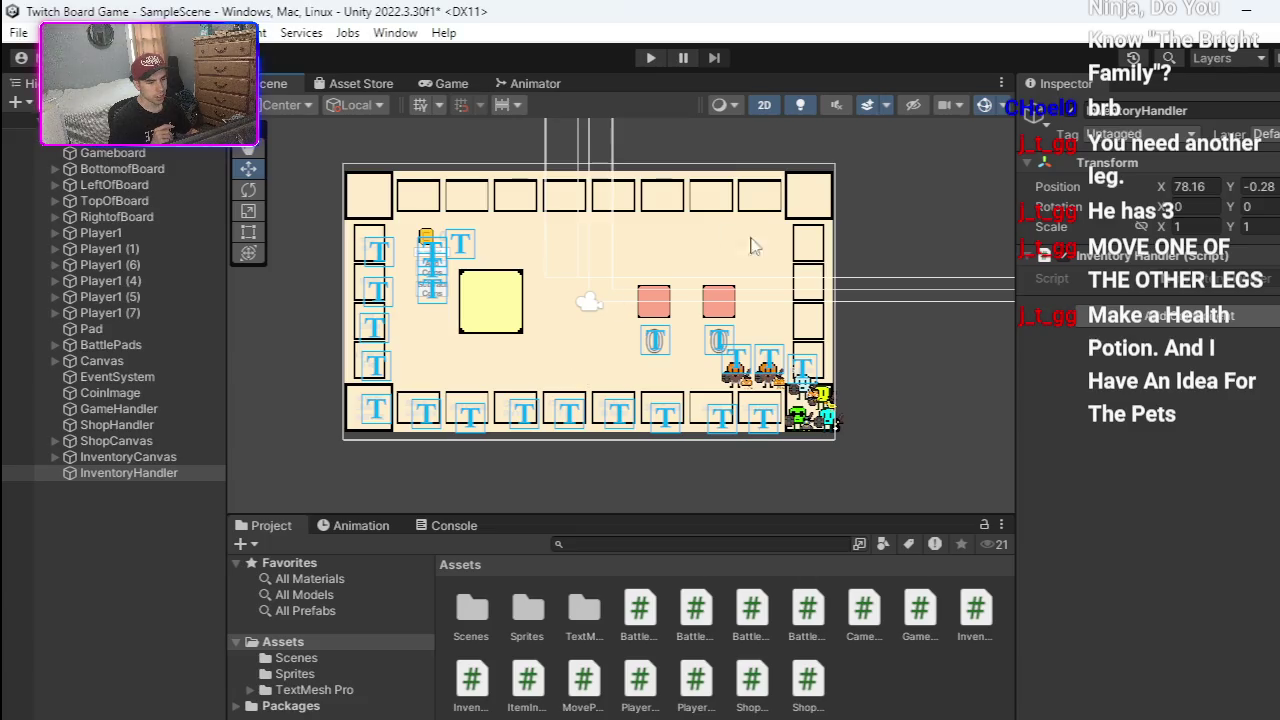
left_click(650, 58)
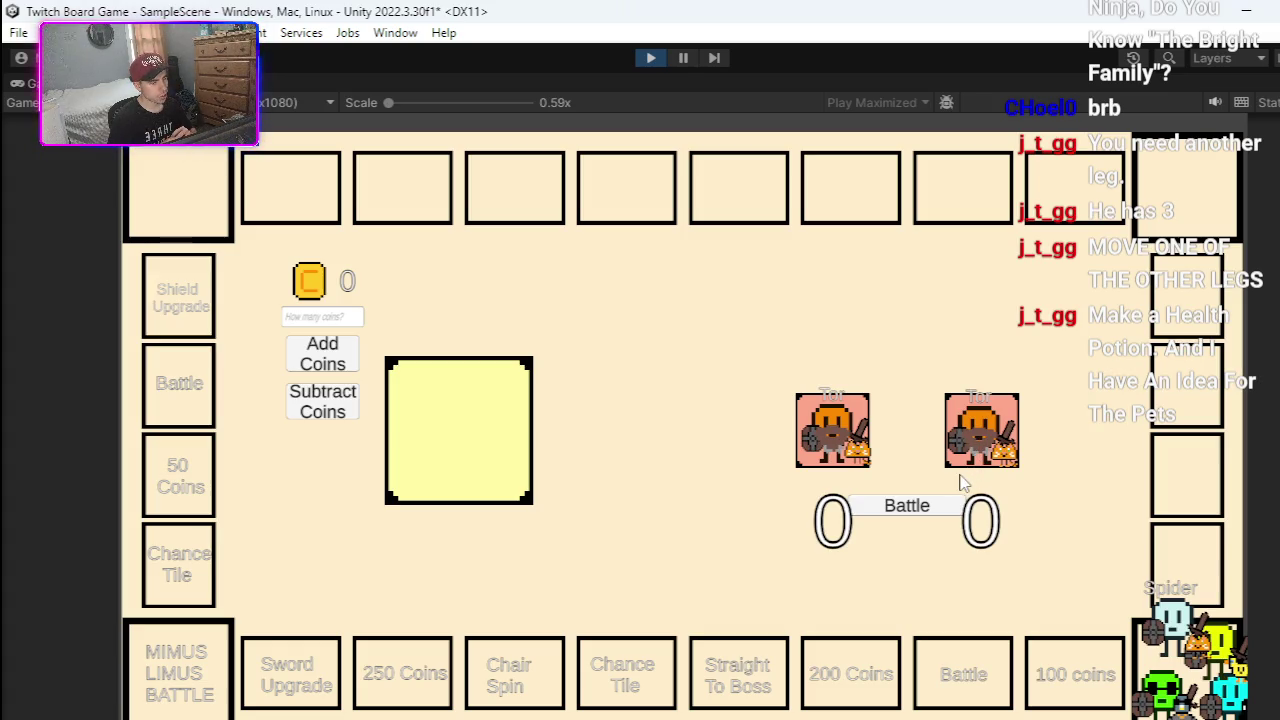
left_click(904, 508)
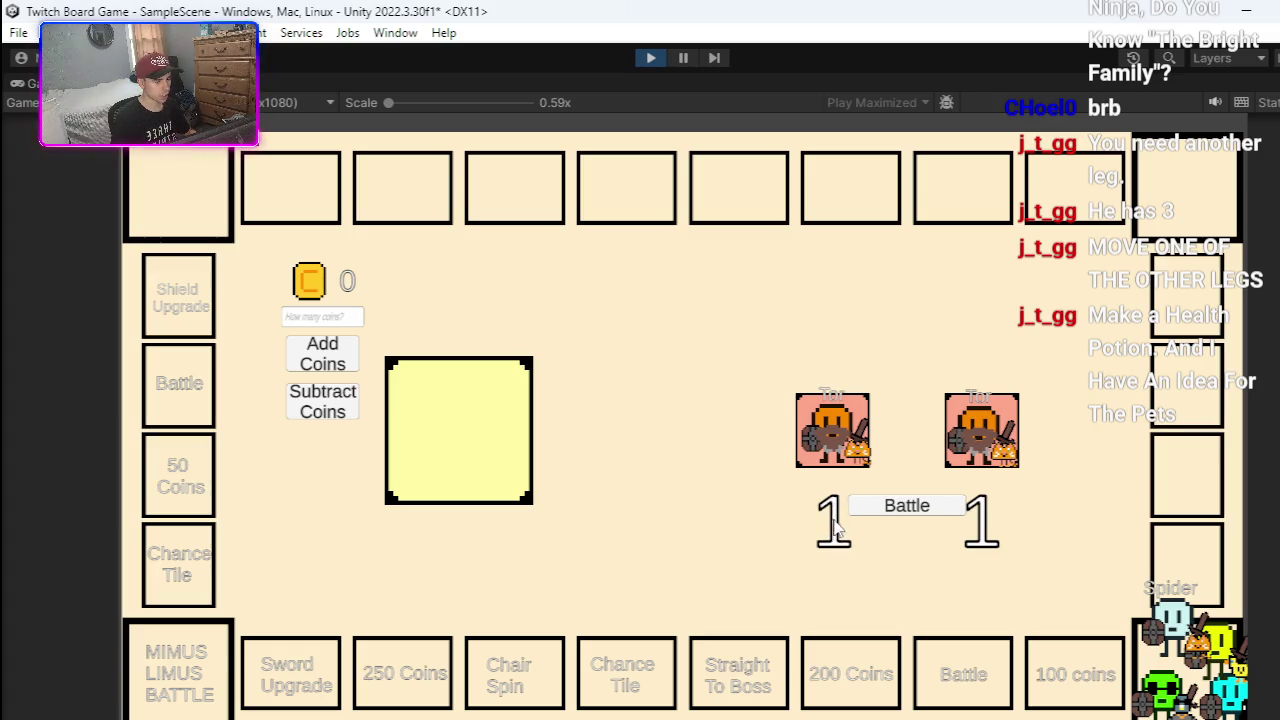
left_click(919, 508)
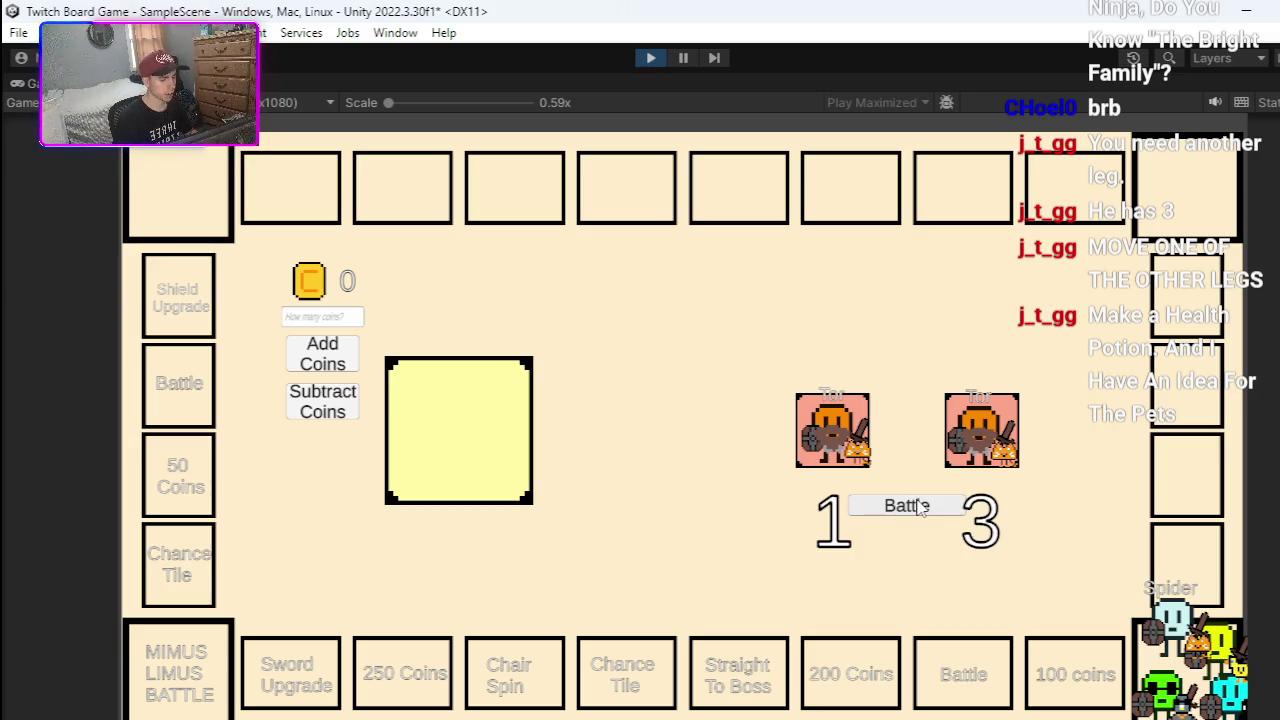
left_click(920, 508)
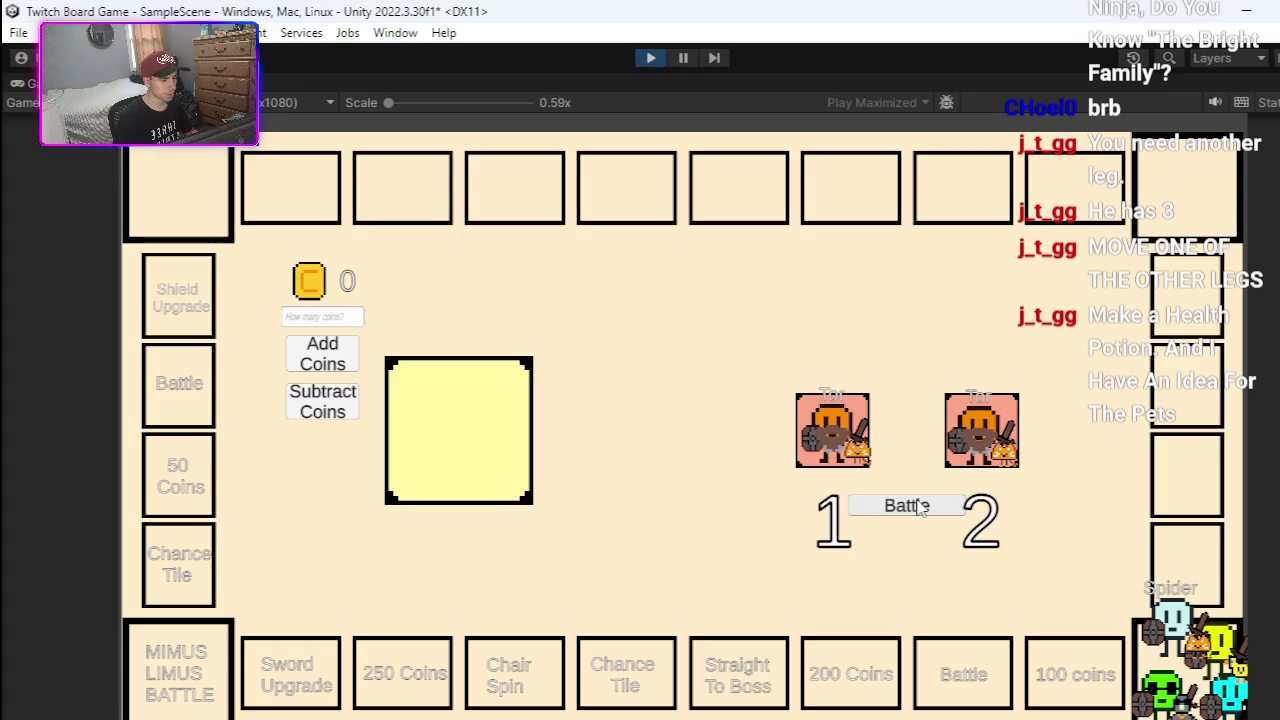
left_click(920, 508)
left_click(920, 508)
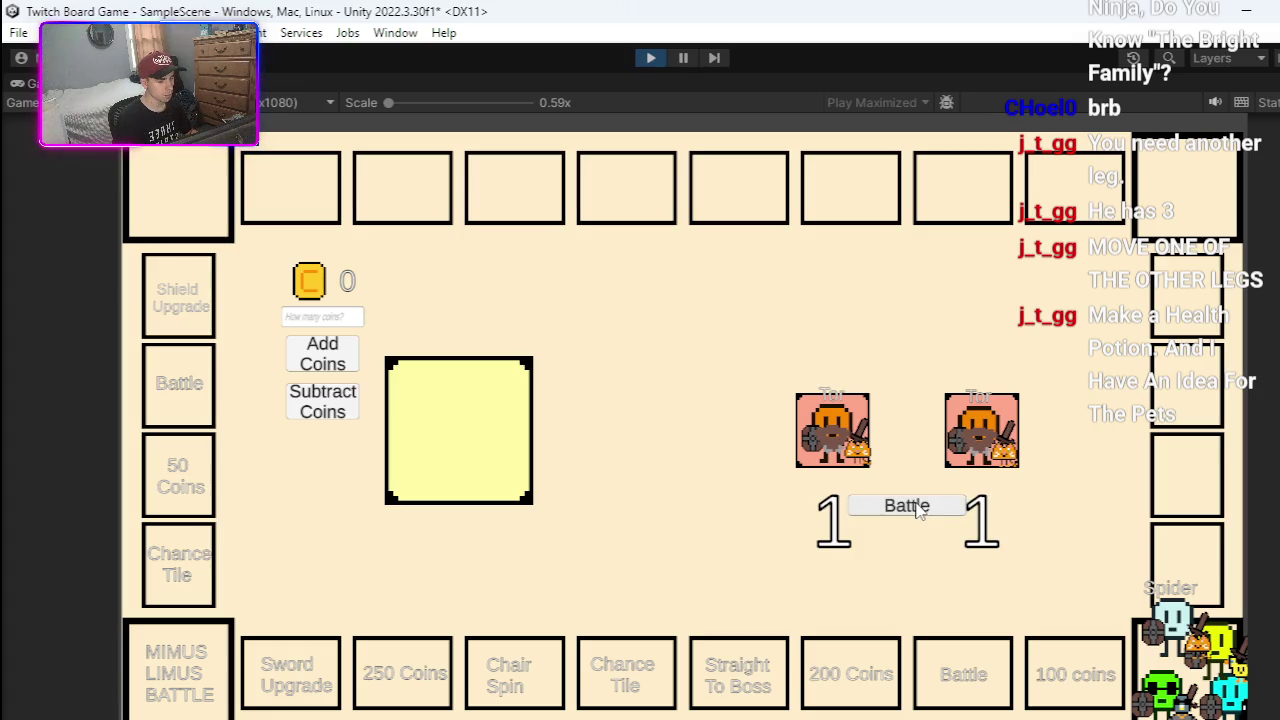
left_click(920, 508)
left_click(920, 508)
left_click(920, 508)
left_click(920, 508)
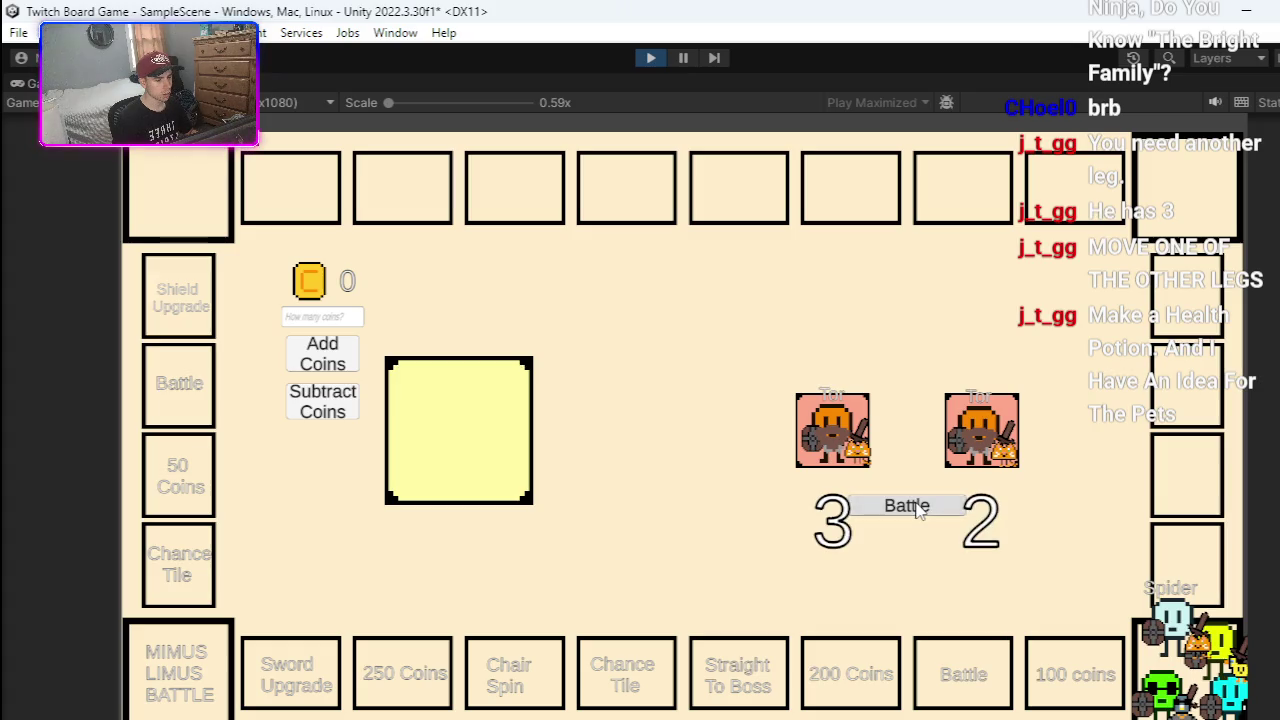
left_click(920, 508)
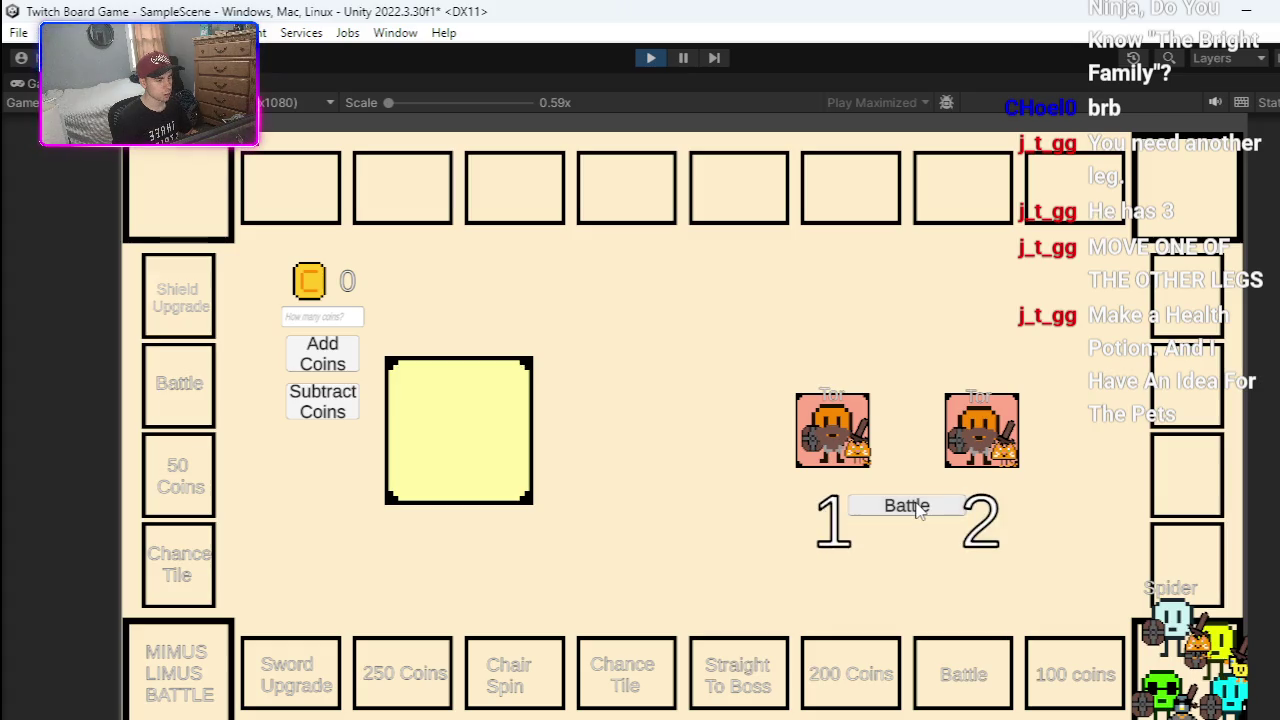
left_click(640, 57)
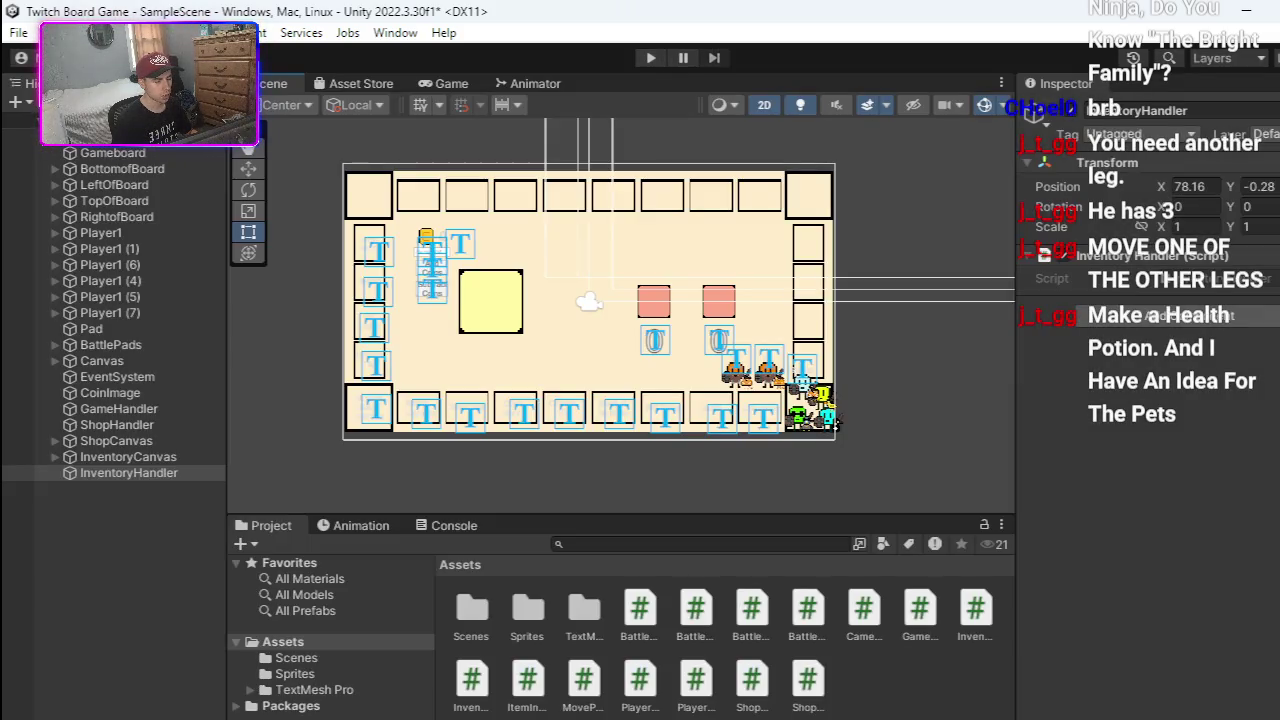
left_click(790, 650)
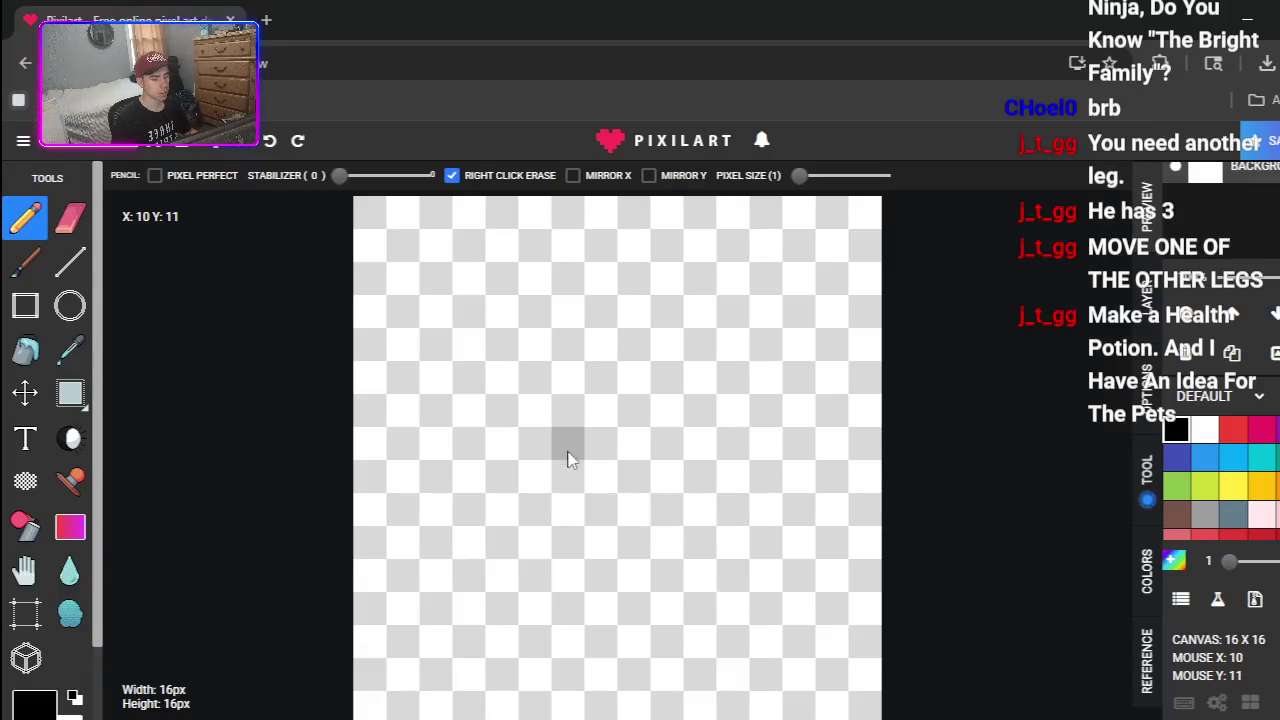
- Close the ad, remove a test stroke and set the colour back to black
left_click(595, 514)
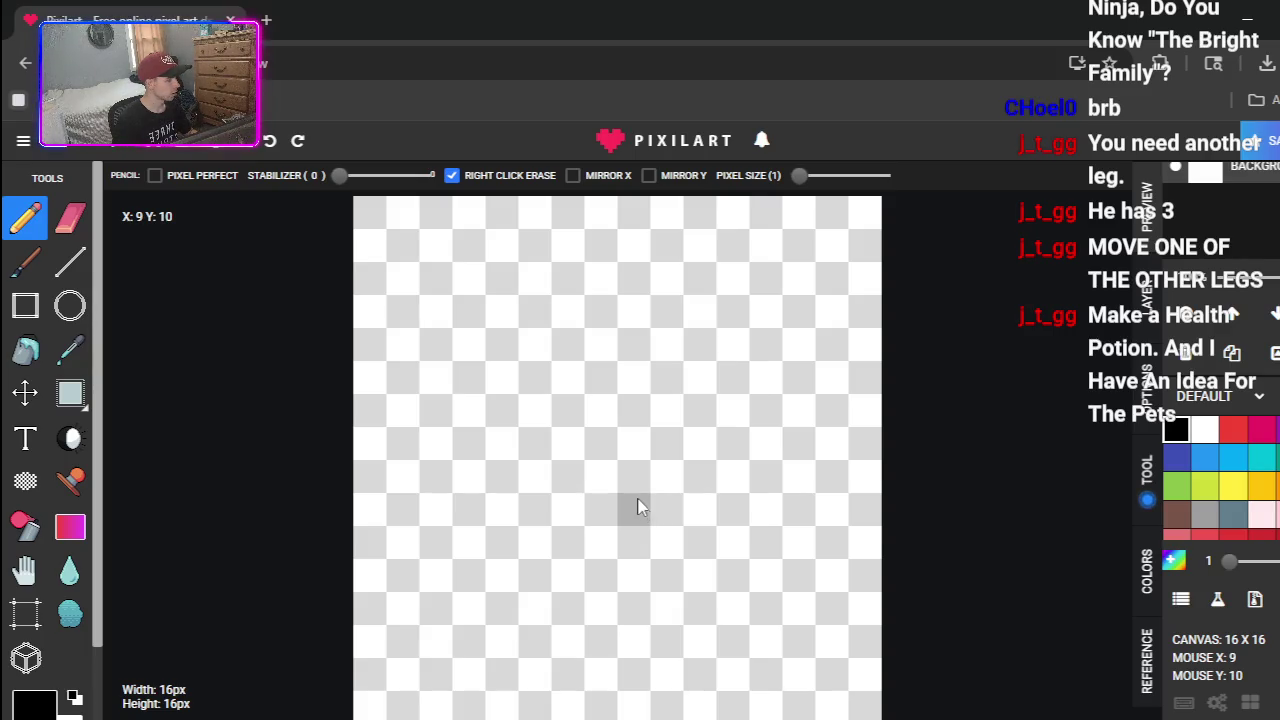
mouse_move(409, 257)
left_mouse_down()
mouse_move(409, 423)
mouse_move(425, 408)
mouse_move(443, 250)
mouse_move(491, 266)
mouse_move(507, 292)
mouse_move(491, 343)
mouse_move(466, 354)
mouse_move(457, 277)
mouse_move(497, 277)
mouse_move(414, 457)
mouse_move(534, 500)
left_mouse_up()
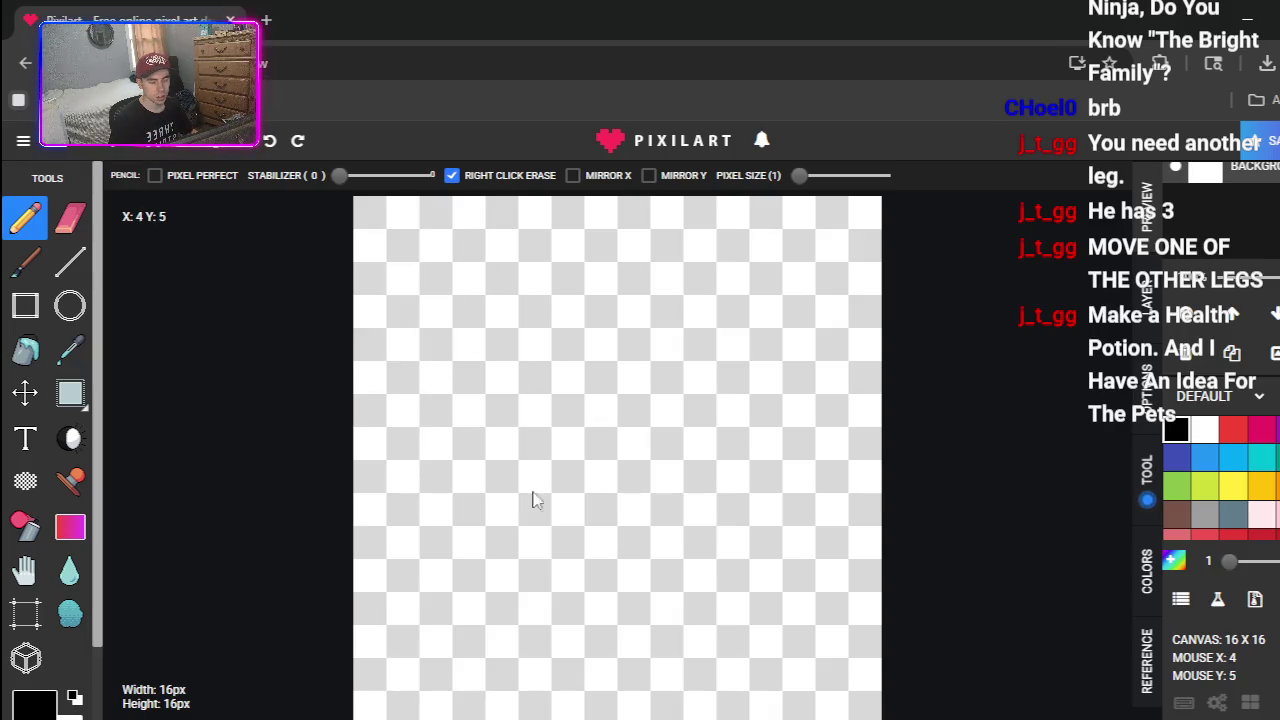
left_click(1204, 430)
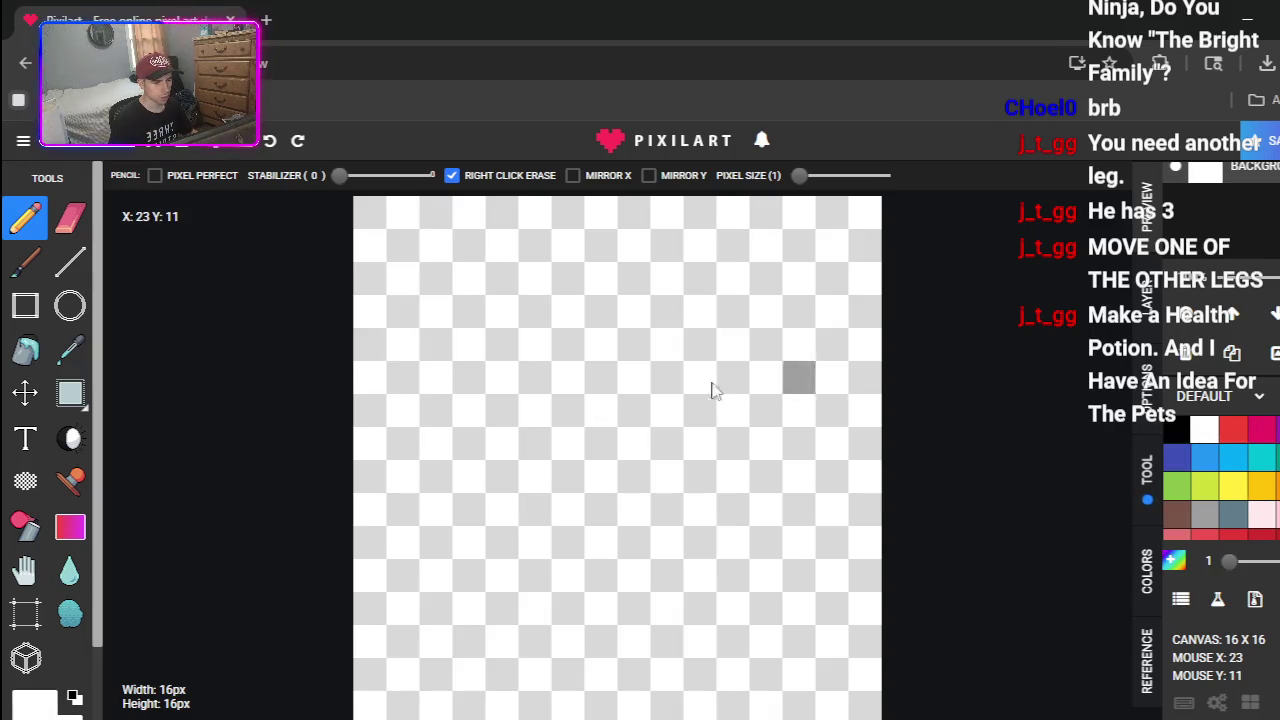
left_click(1176, 430)
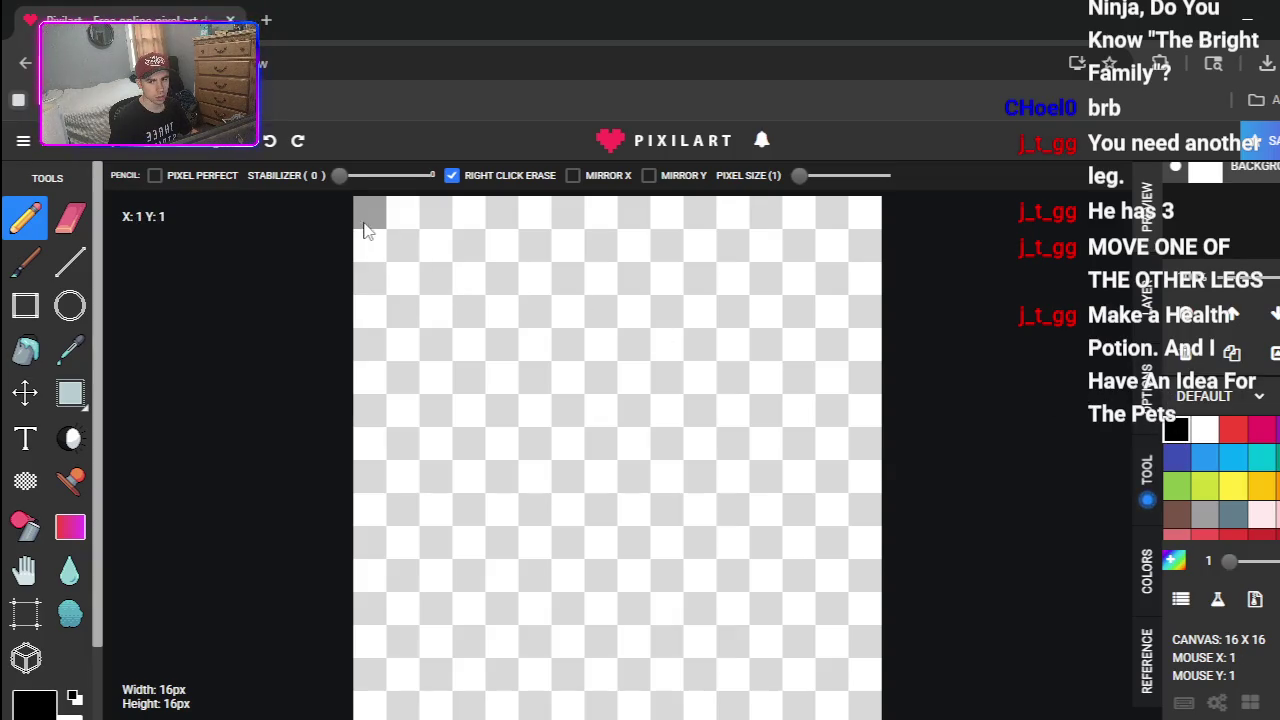
- Draw the black border along the left, bottom, right and top edges, then pick white
mouse_move(368, 230)
left_mouse_down()
mouse_move(368, 698)
mouse_move(556, 712)
left_mouse_up()
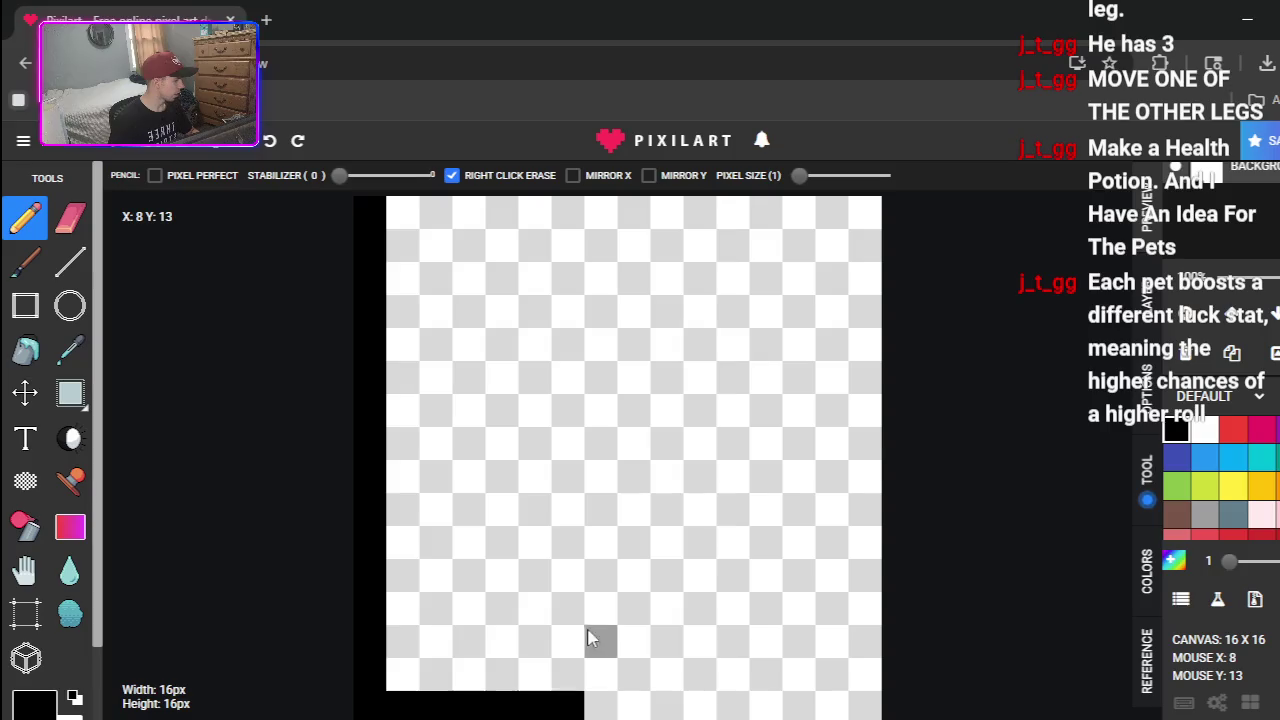
mouse_move(583, 706)
left_mouse_down()
mouse_move(855, 706)
mouse_move(855, 422)
left_mouse_up()
mouse_move(870, 334)
left_mouse_down()
mouse_move(866, 211)
mouse_move(408, 216)
left_mouse_up()
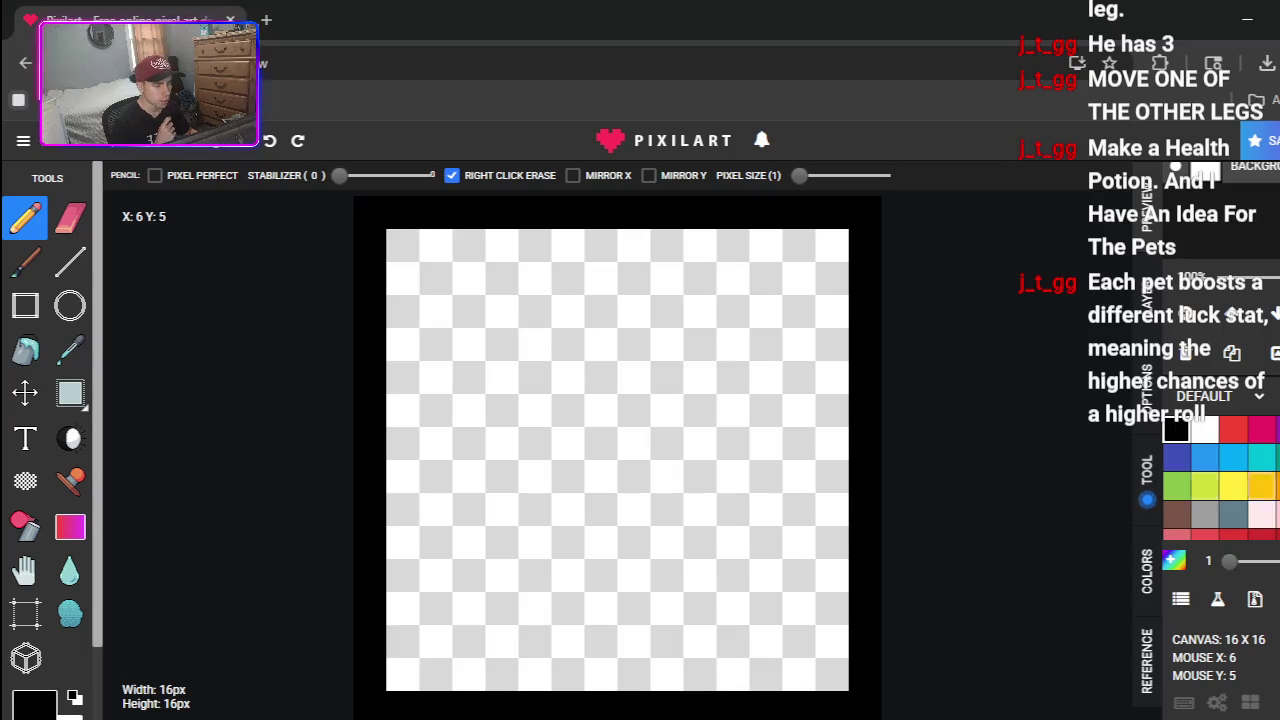
left_click(1205, 431)
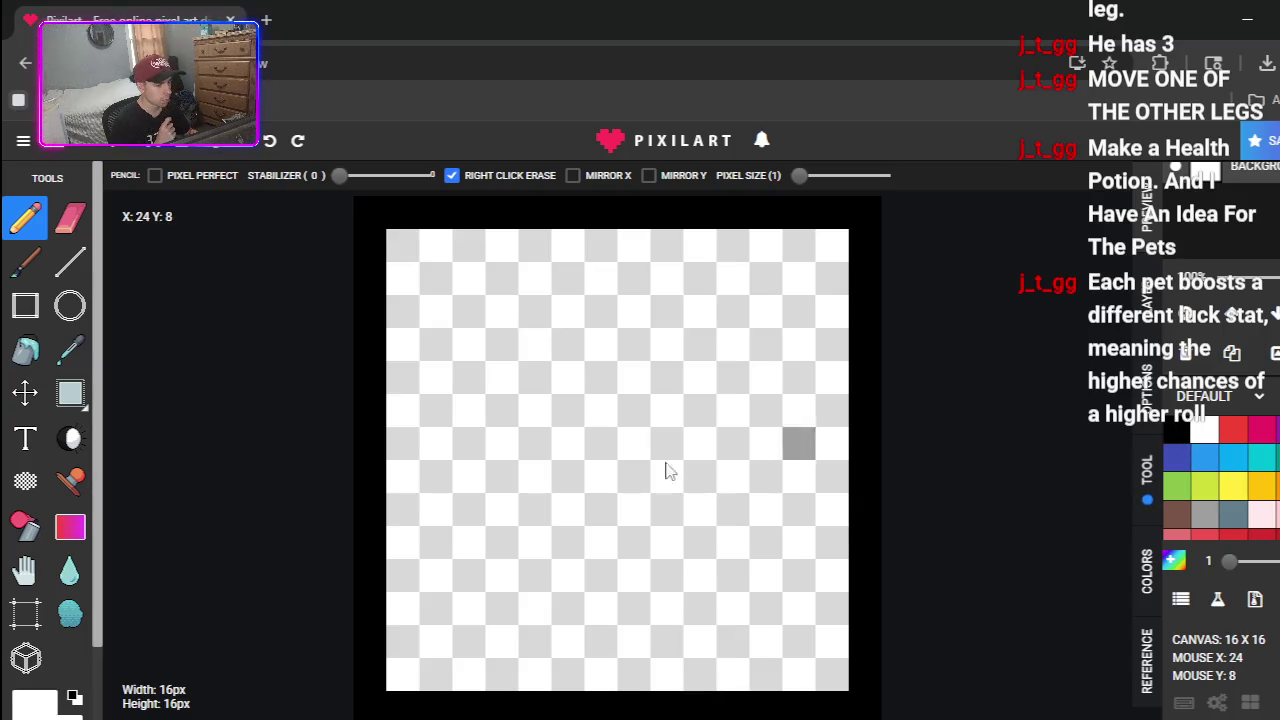
- Bucket-fill the border's interior white, then return to the Pencil with black
left_click(25, 350)
left_click(634, 450)
left_click(25, 218)
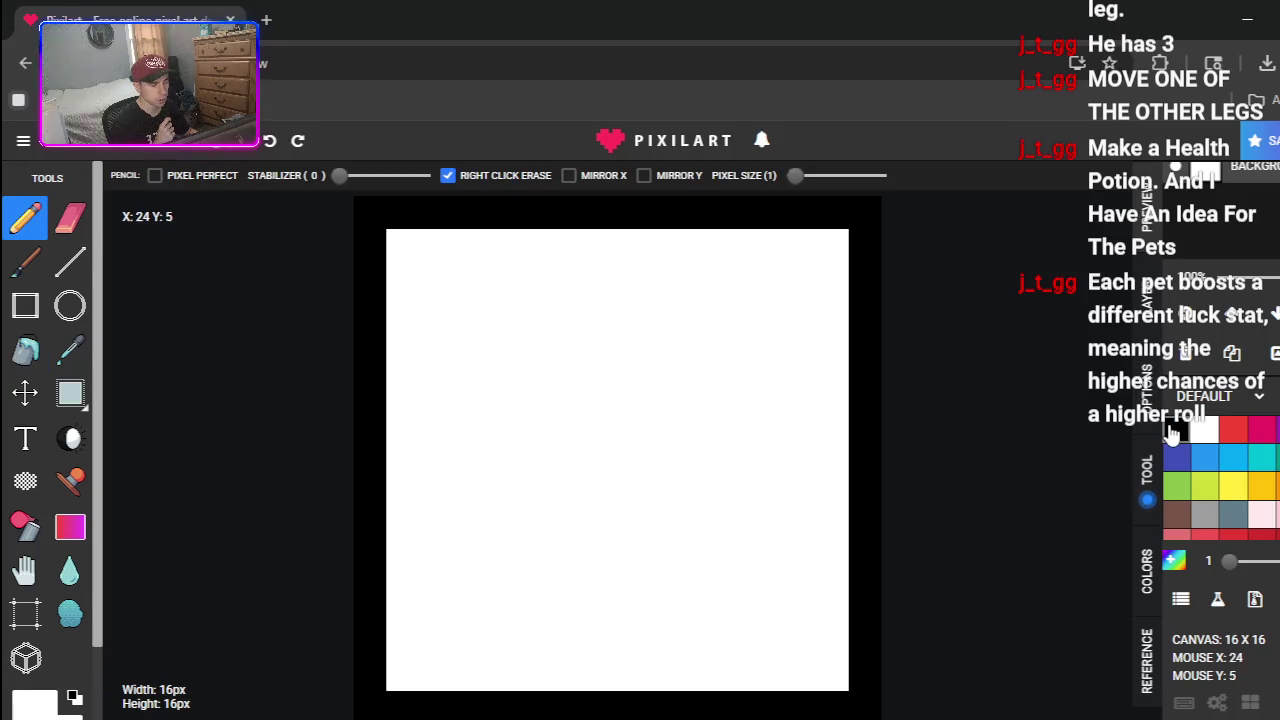
left_click(1176, 431)
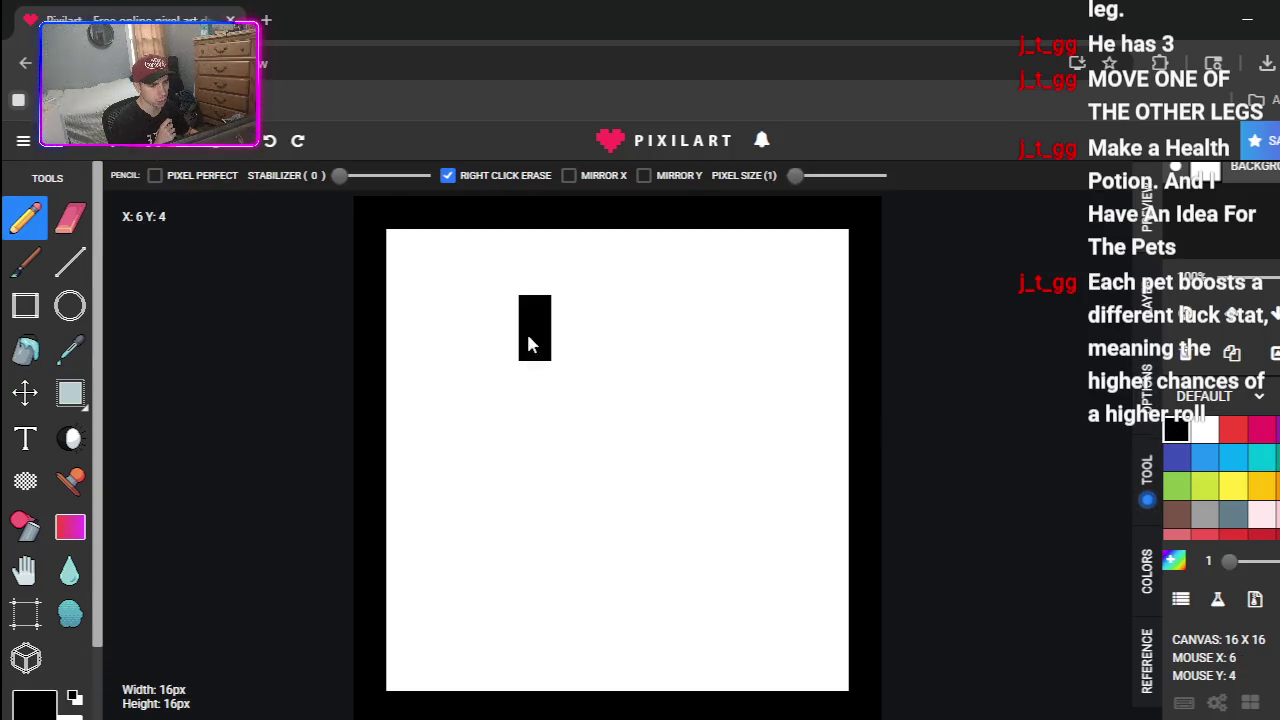
- Draw a black pixel letter R: stem, top bar, bowl and diagonal leg
left_click_drag(530, 398, 541, 600)
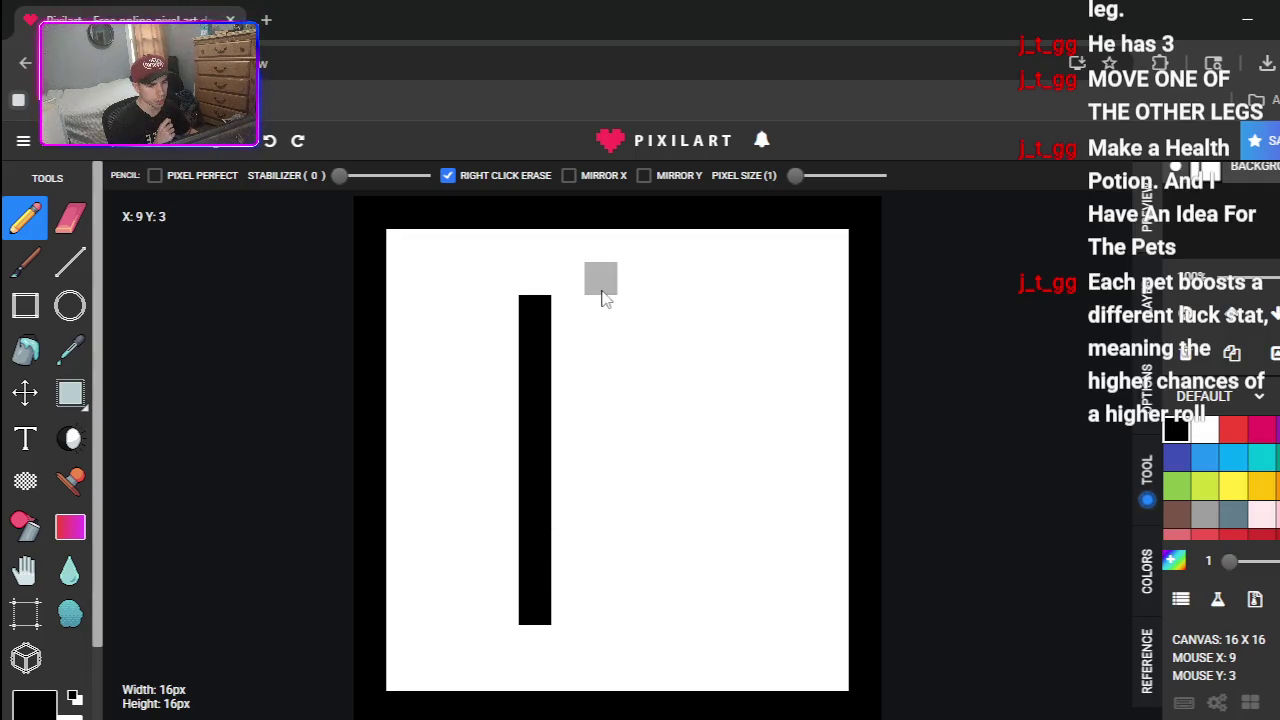
left_click(567, 311)
left_click(634, 310)
left_click_drag(617, 314, 666, 357)
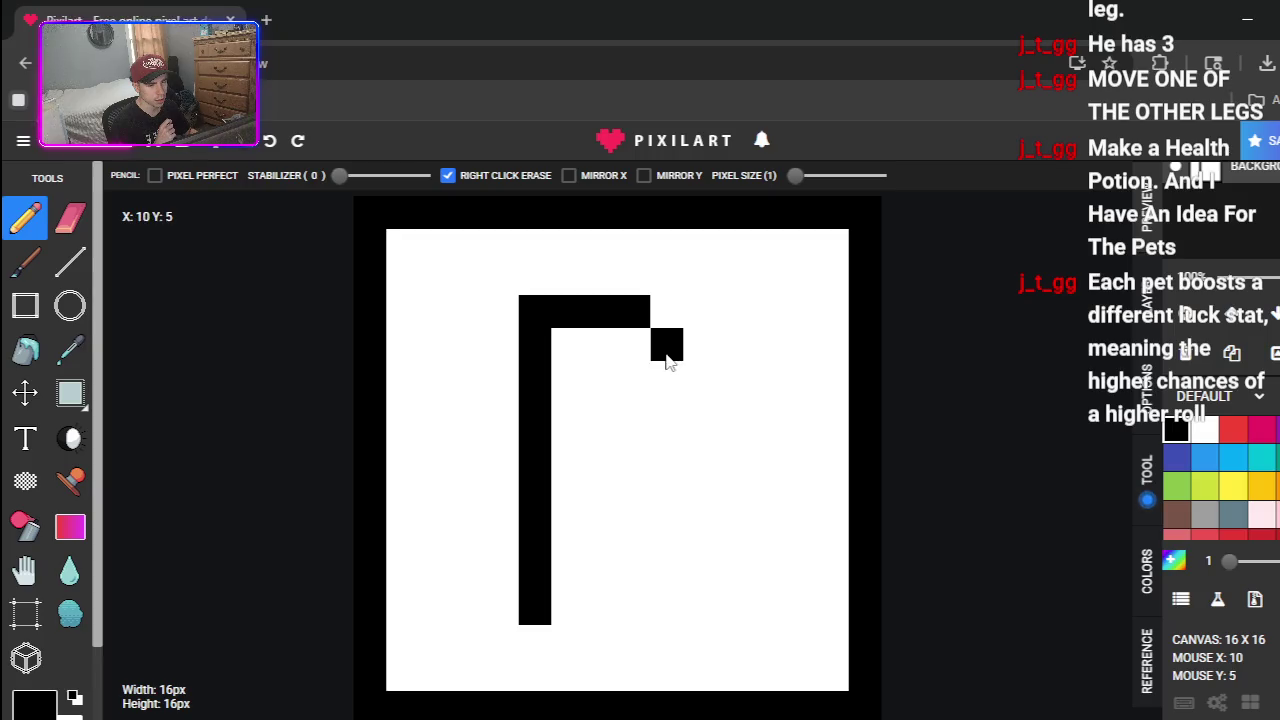
left_click_drag(652, 402, 603, 417)
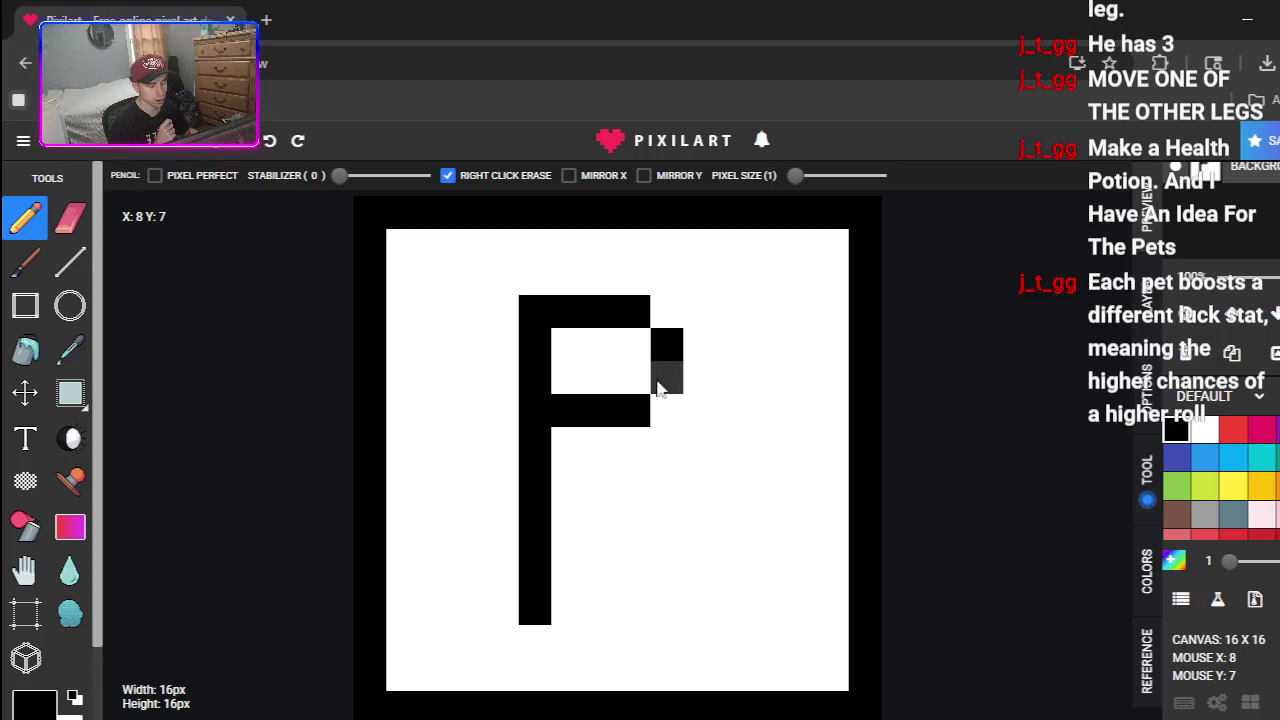
left_click(567, 443)
left_click(600, 476)
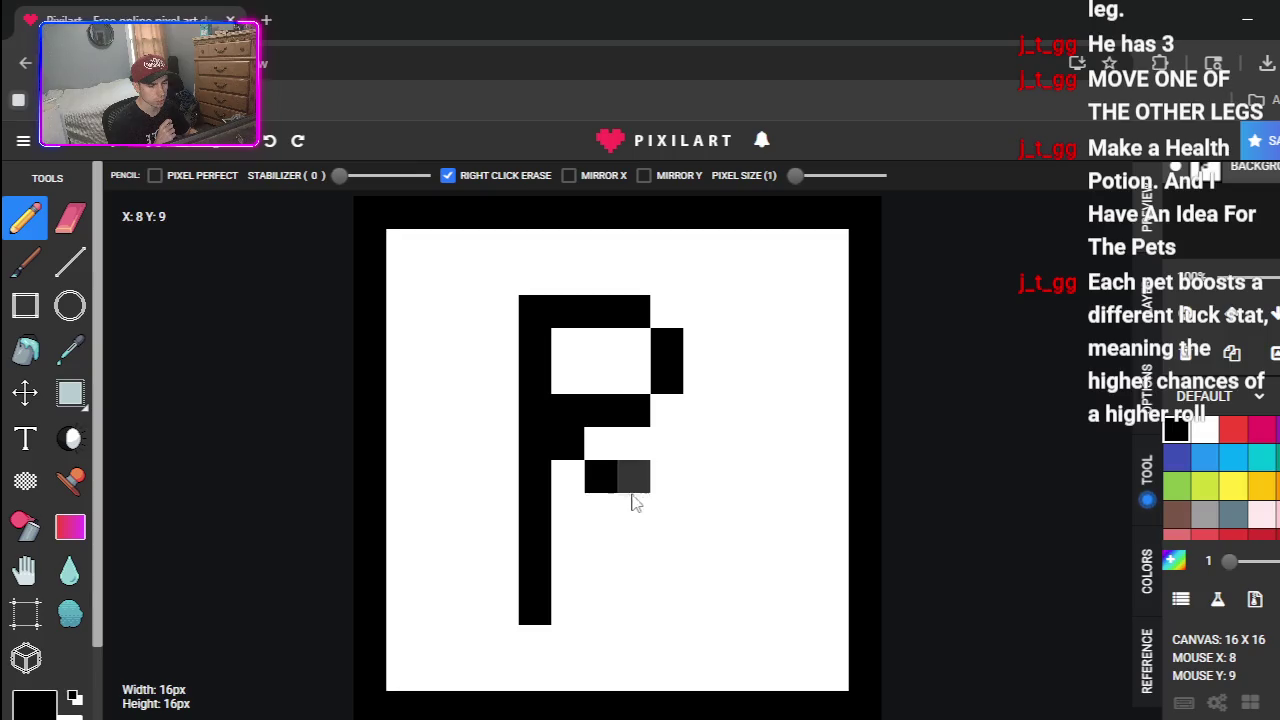
left_click(633, 476)
left_click(645, 512)
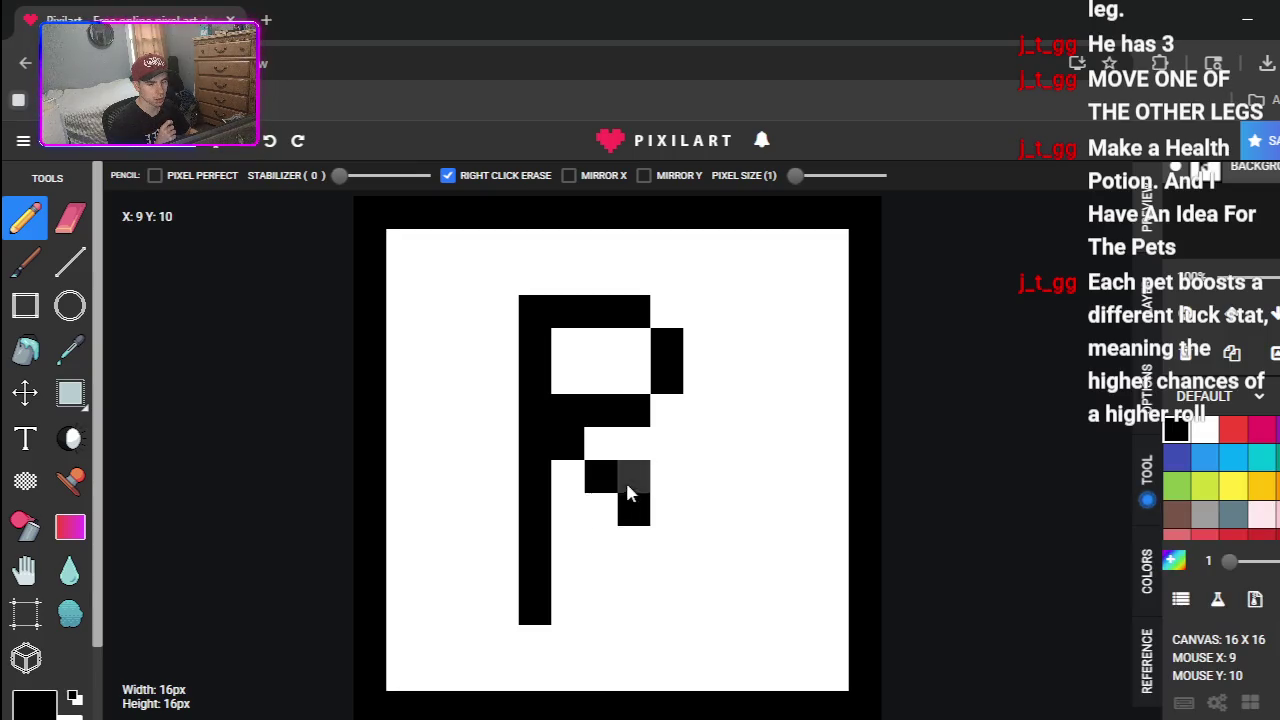
right_click(633, 476)
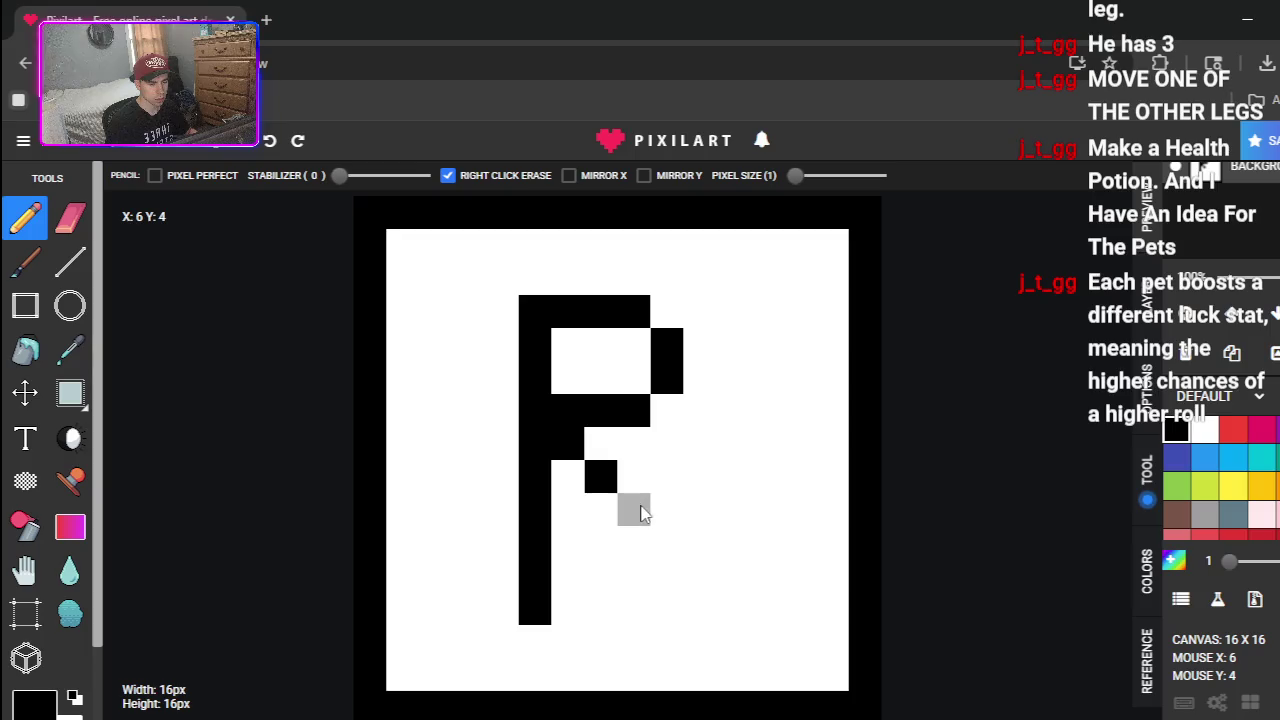
left_click_drag(652, 540, 677, 611)
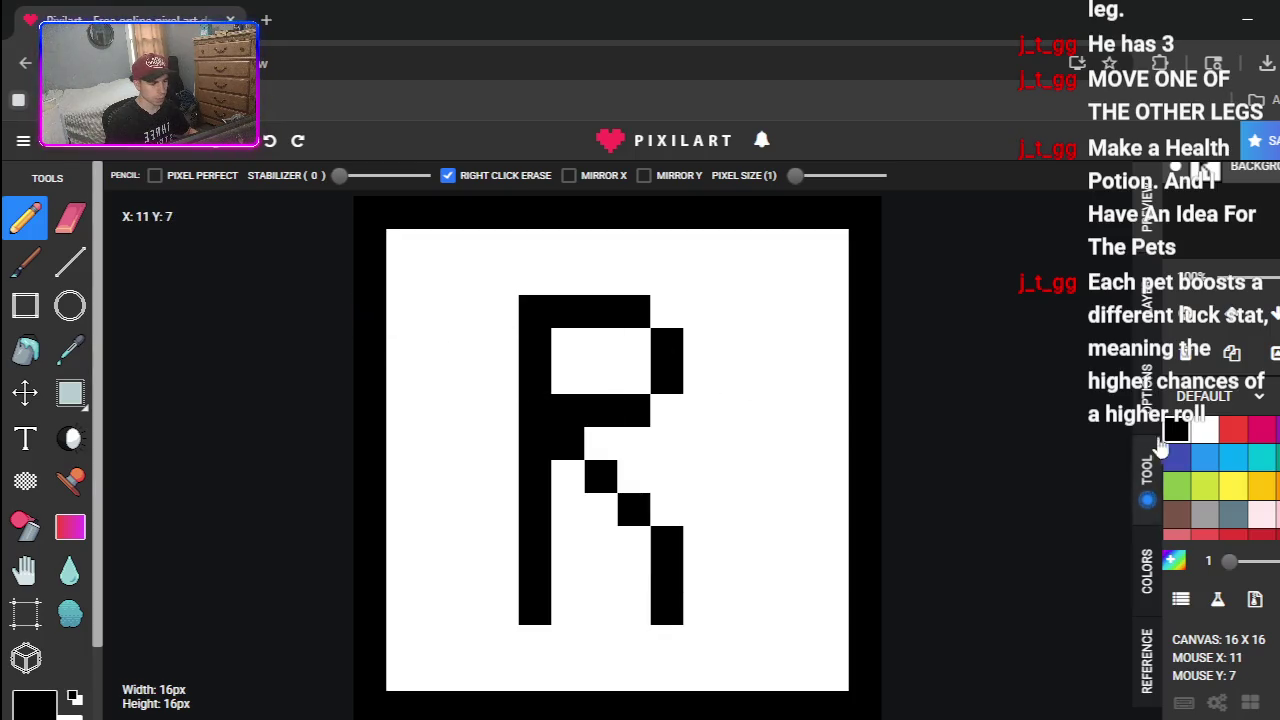
- Move the R one cell right to centre it and erase the leftover pixels
left_click(70, 392)
mouse_move(529, 314)
left_mouse_down()
mouse_move(648, 598)
mouse_move(691, 660)
mouse_move(652, 583)
left_mouse_up()
key("Right")
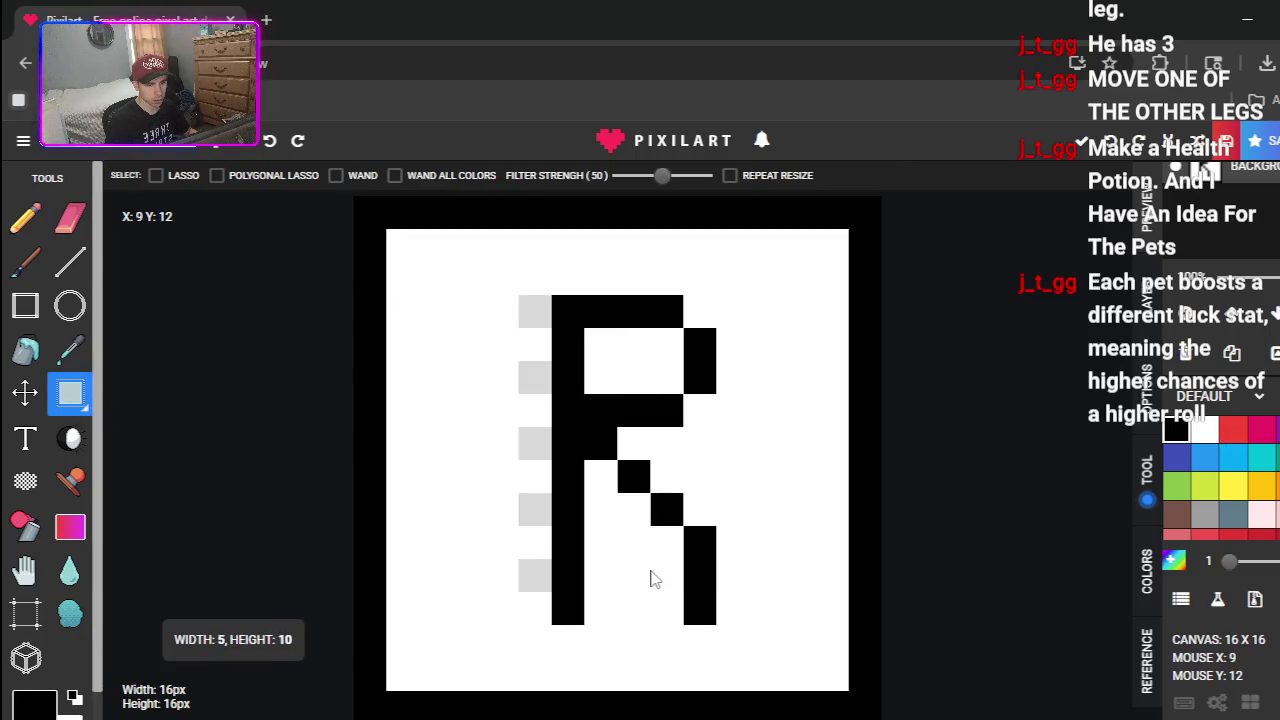
left_click(652, 580)
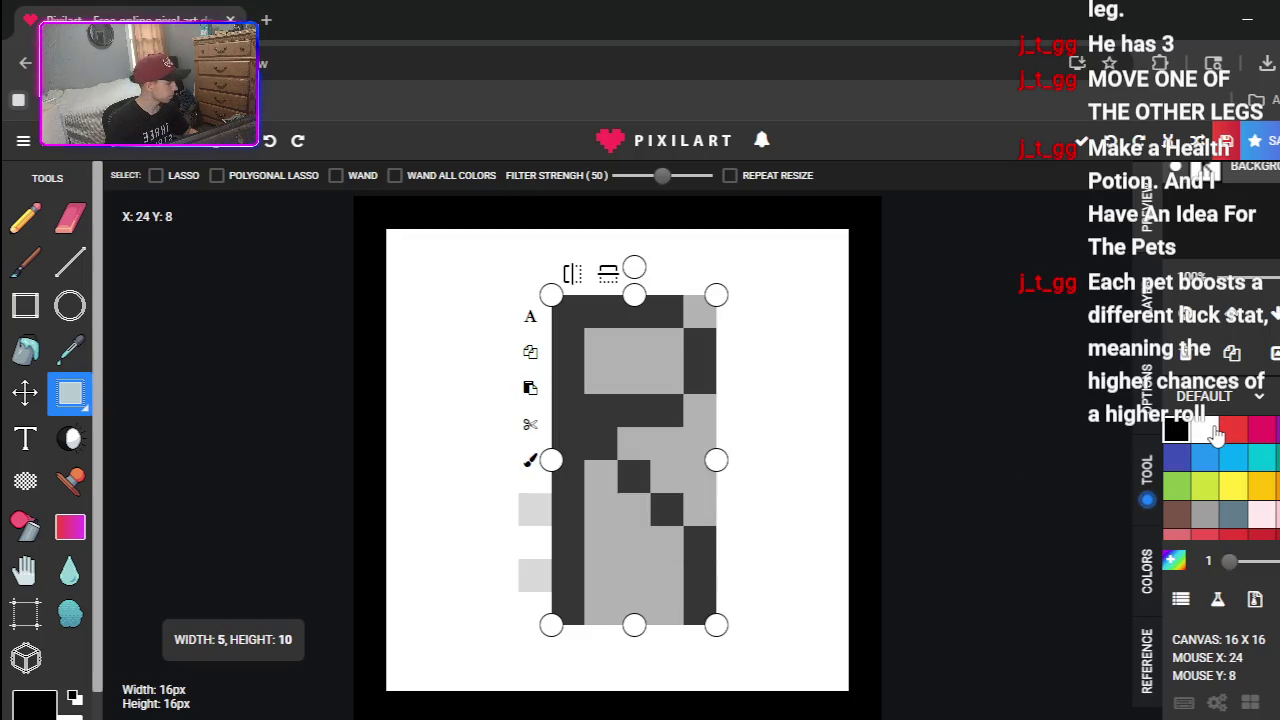
left_click(466, 344)
left_click_drag(526, 306, 522, 575)
left_click(25, 215)
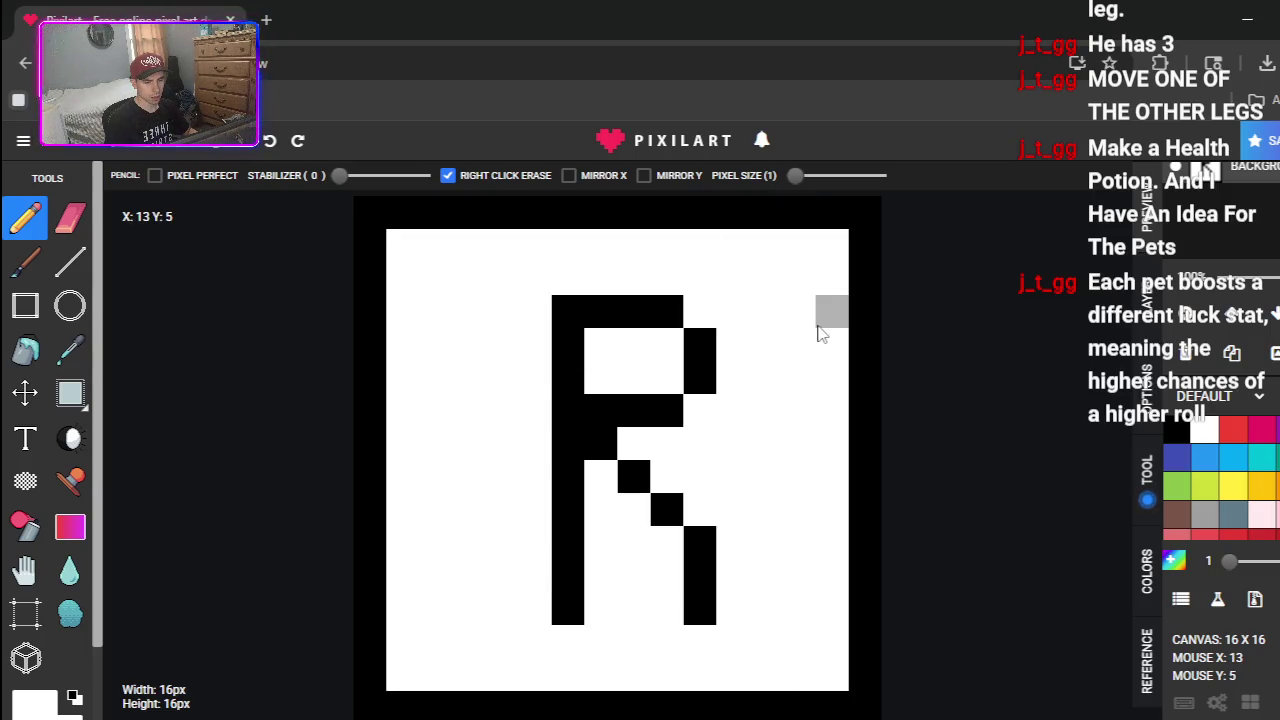
left_click(1240, 142)
- Save the card online titled 'RerollCard', view its page, and return to New Drawing
left_click(663, 416)
type("RerollCard")
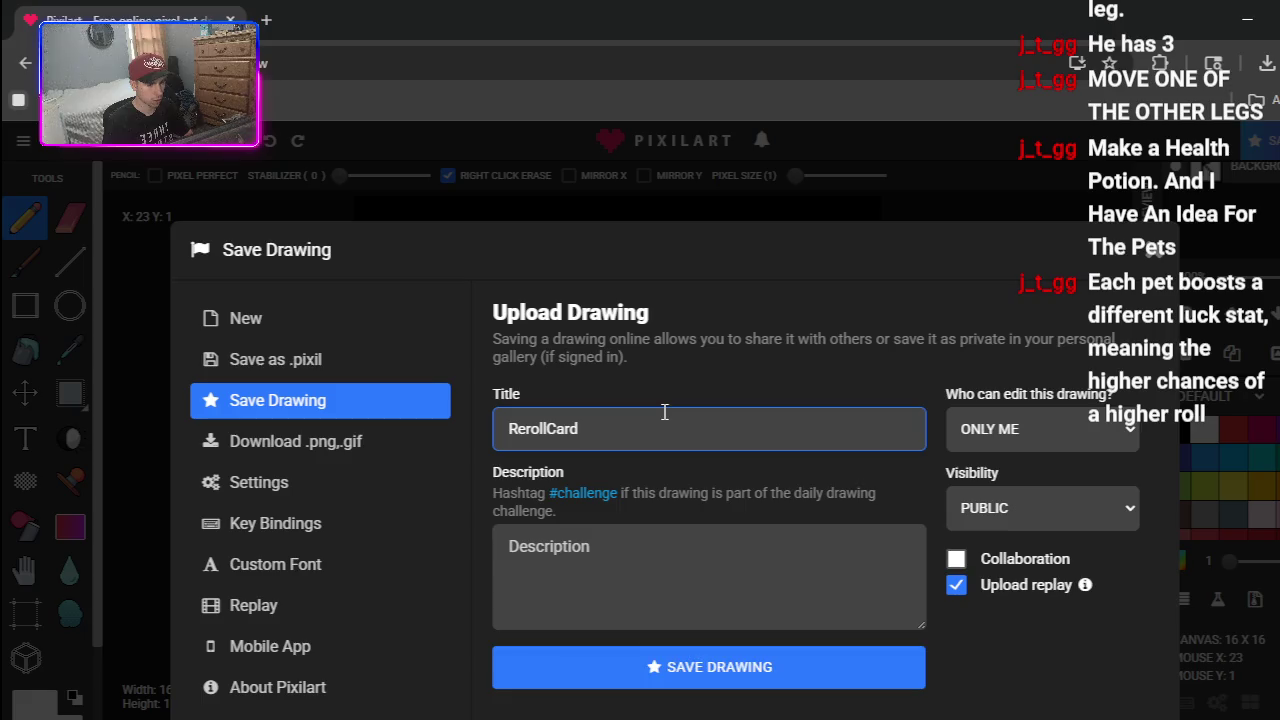
key("Return")
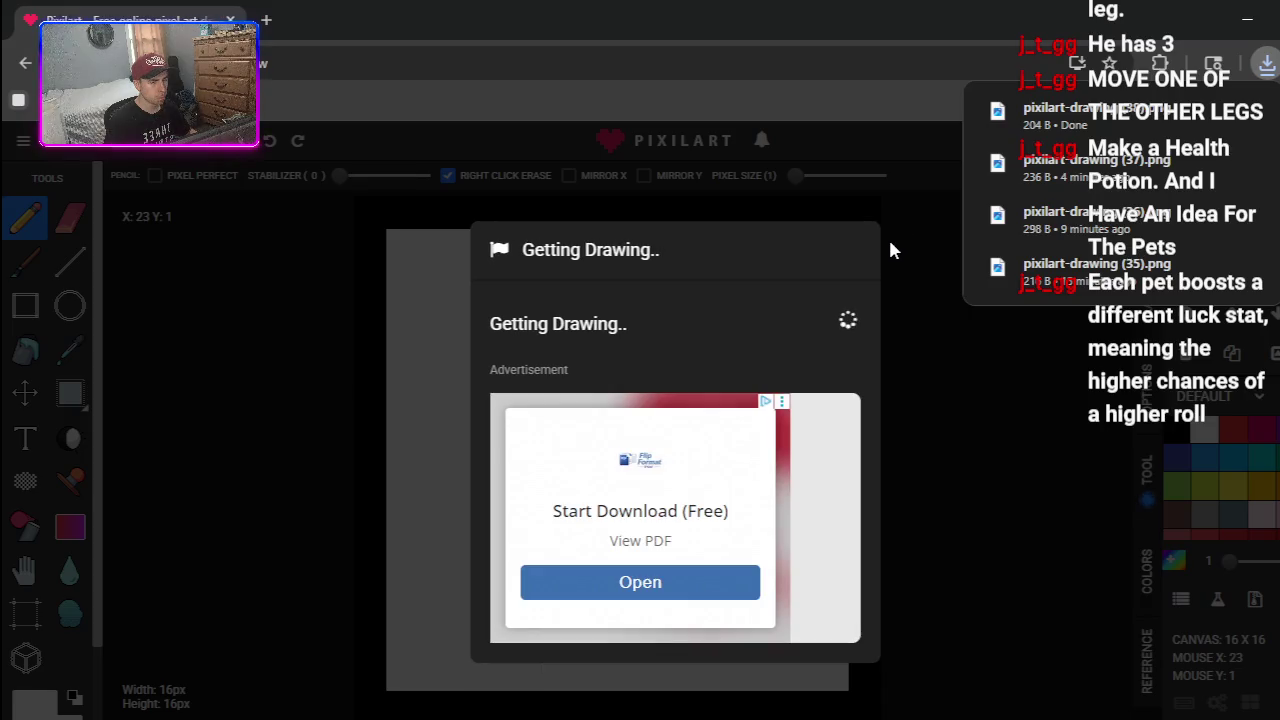
left_click(705, 318)
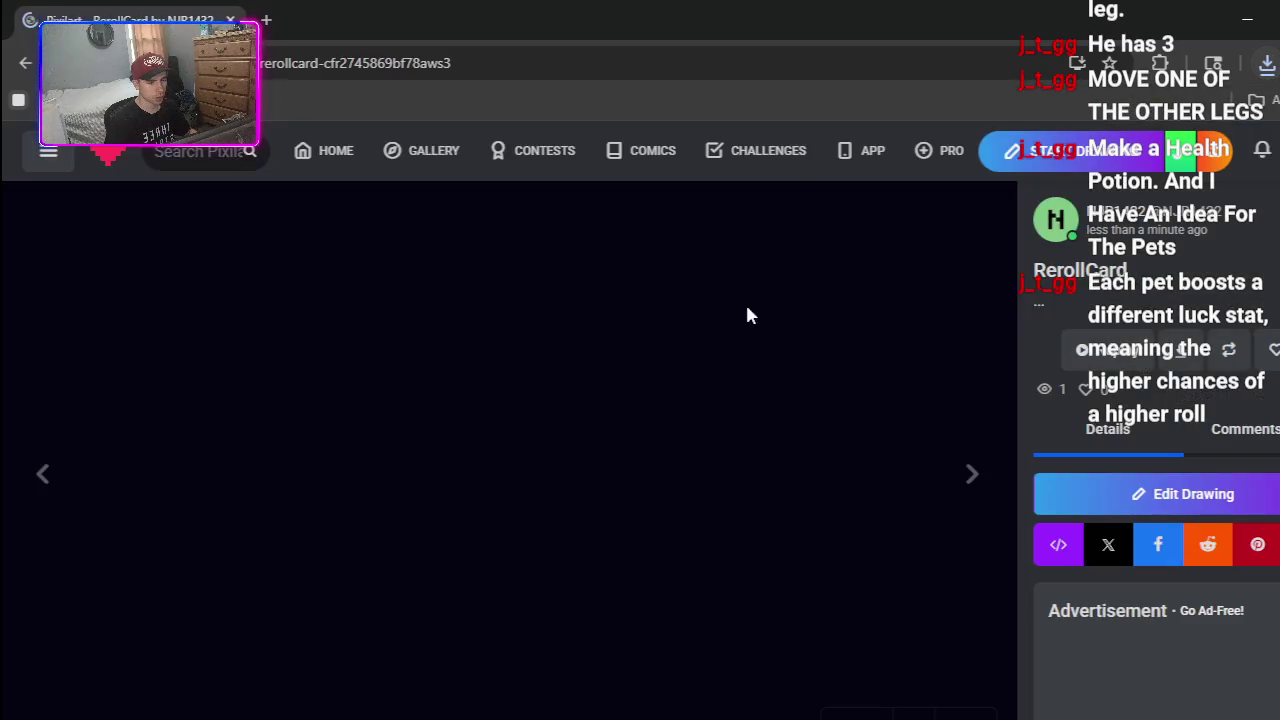
key("alt+Left")
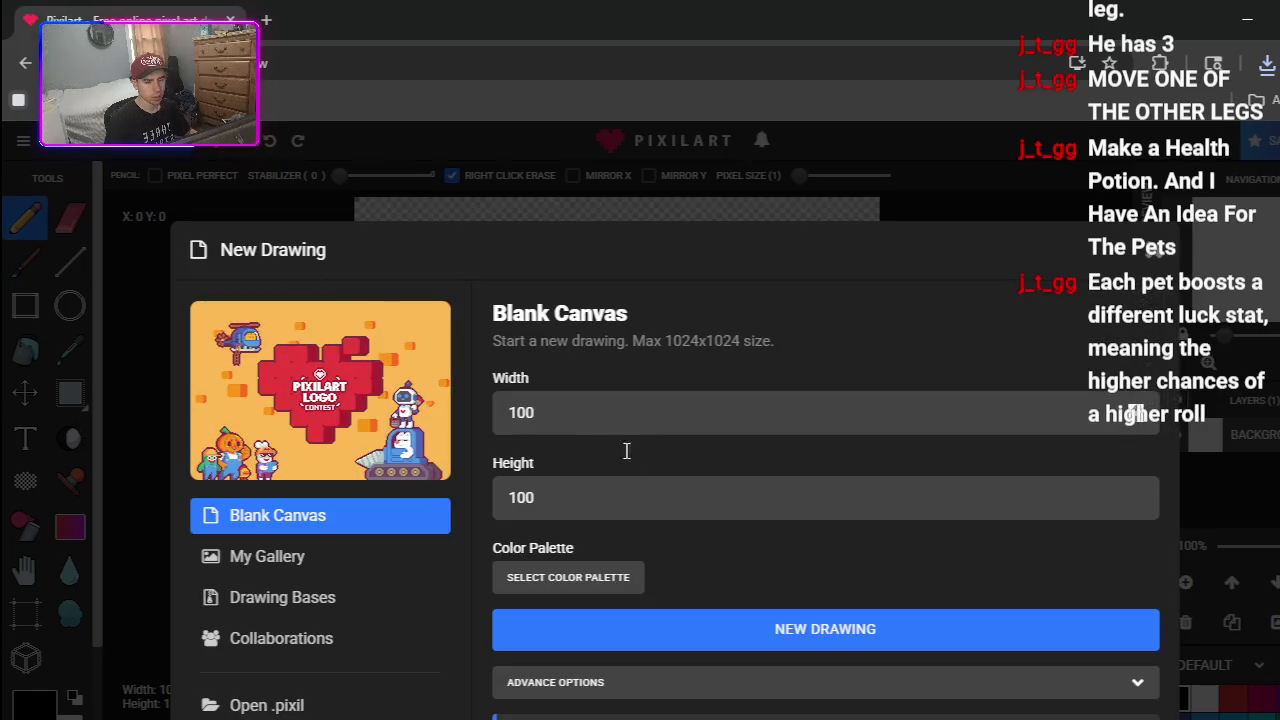
- Create a new 16x16 blank canvas and dismiss the ad banner
double_click(614, 429)
type("6")
double_click(597, 486)
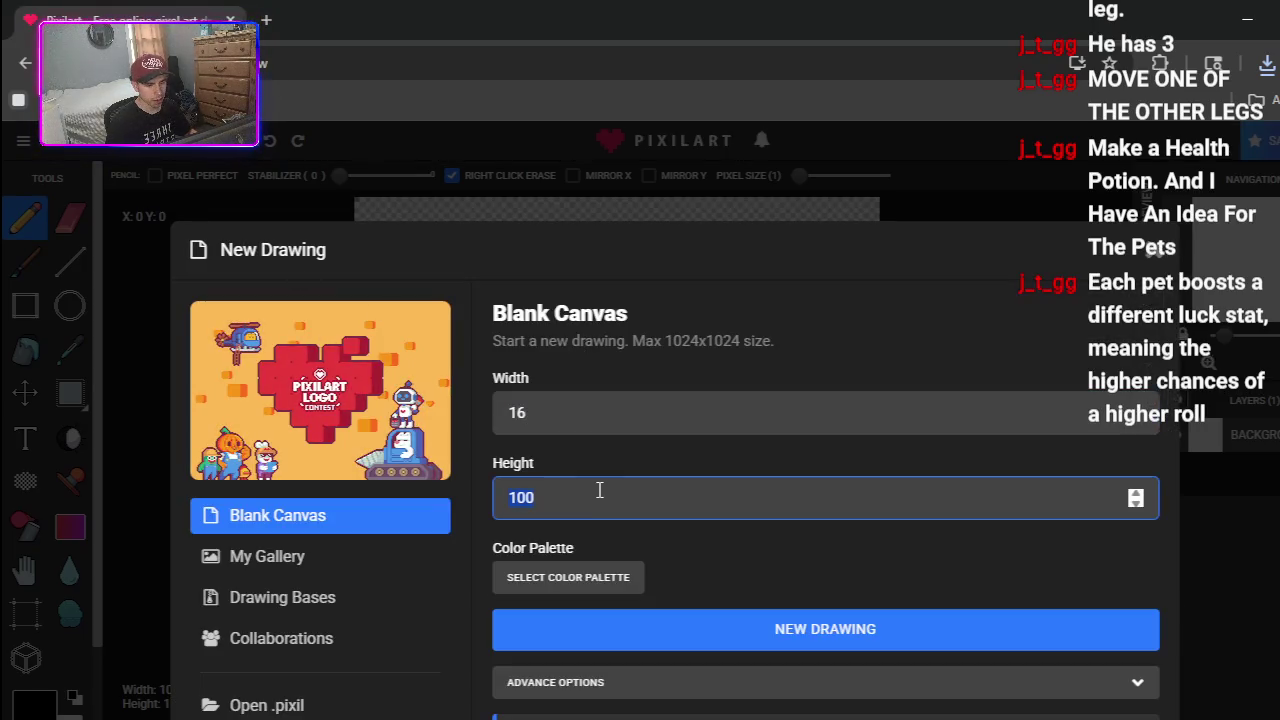
type("16")
left_click(628, 646)
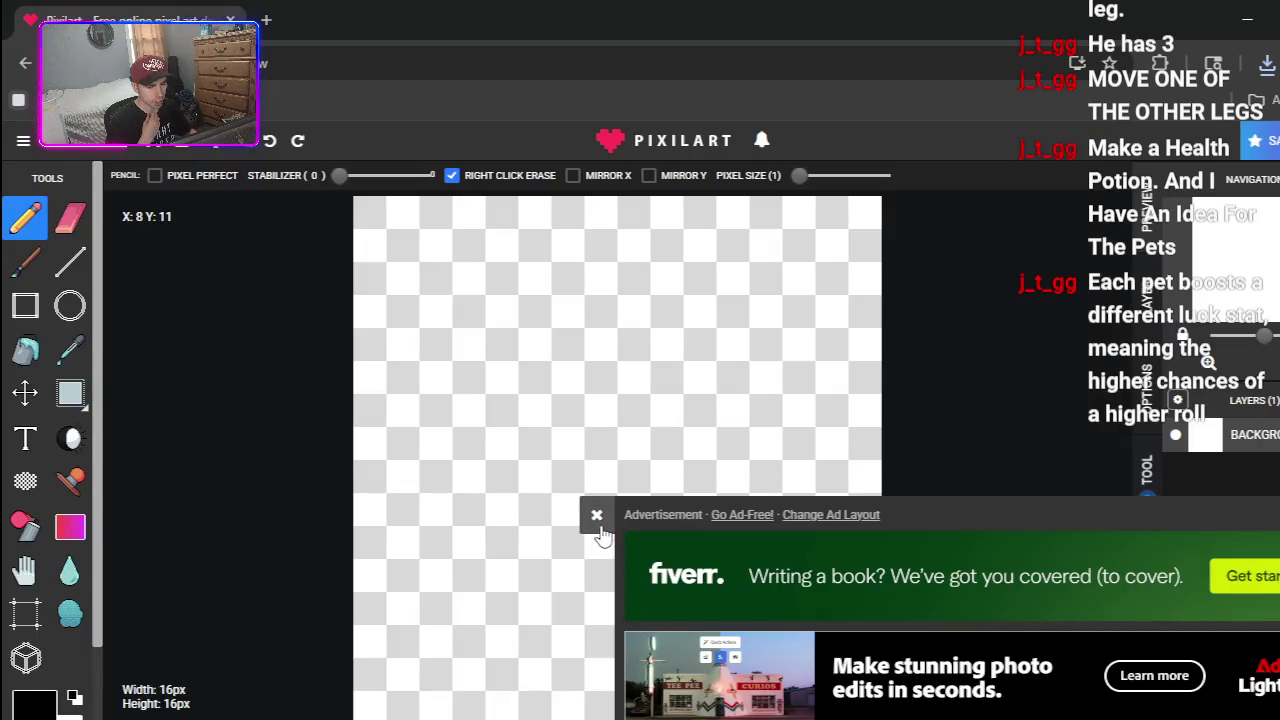
left_click(596, 518)
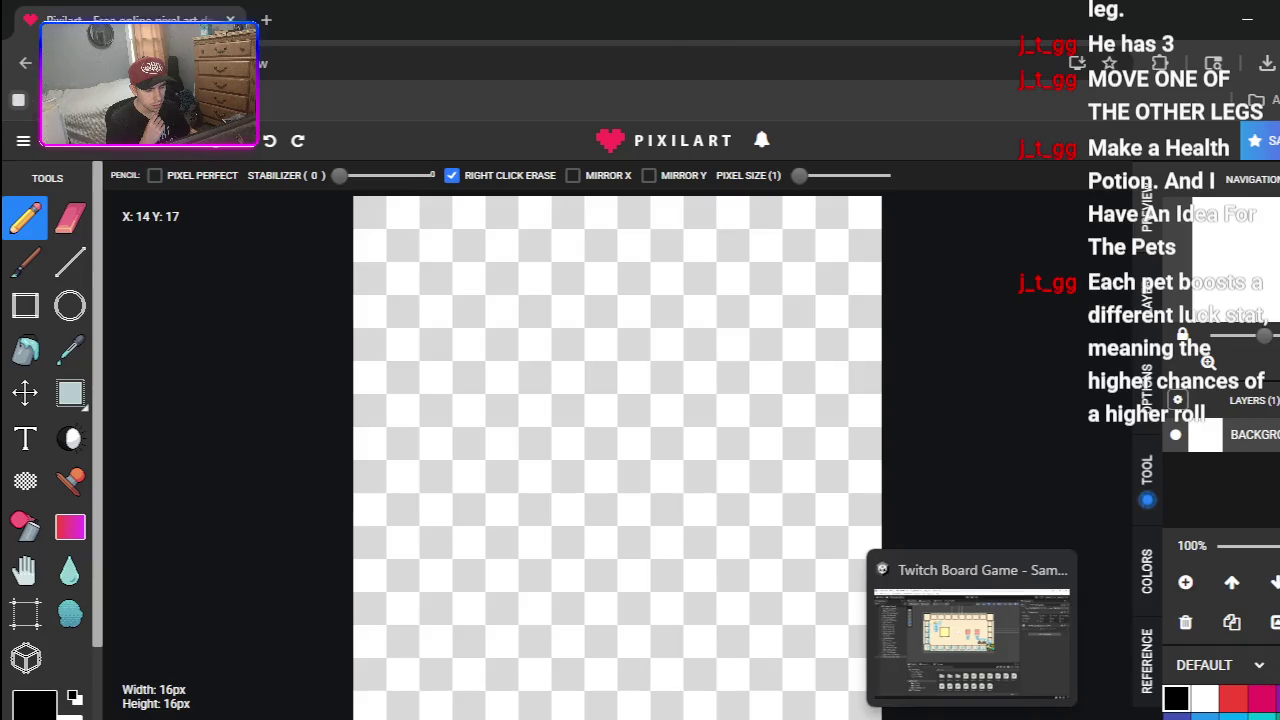
- In Unity, open Assets > Sprites and pan the Scene to the shop's Stone Sword board
left_click(972, 719)
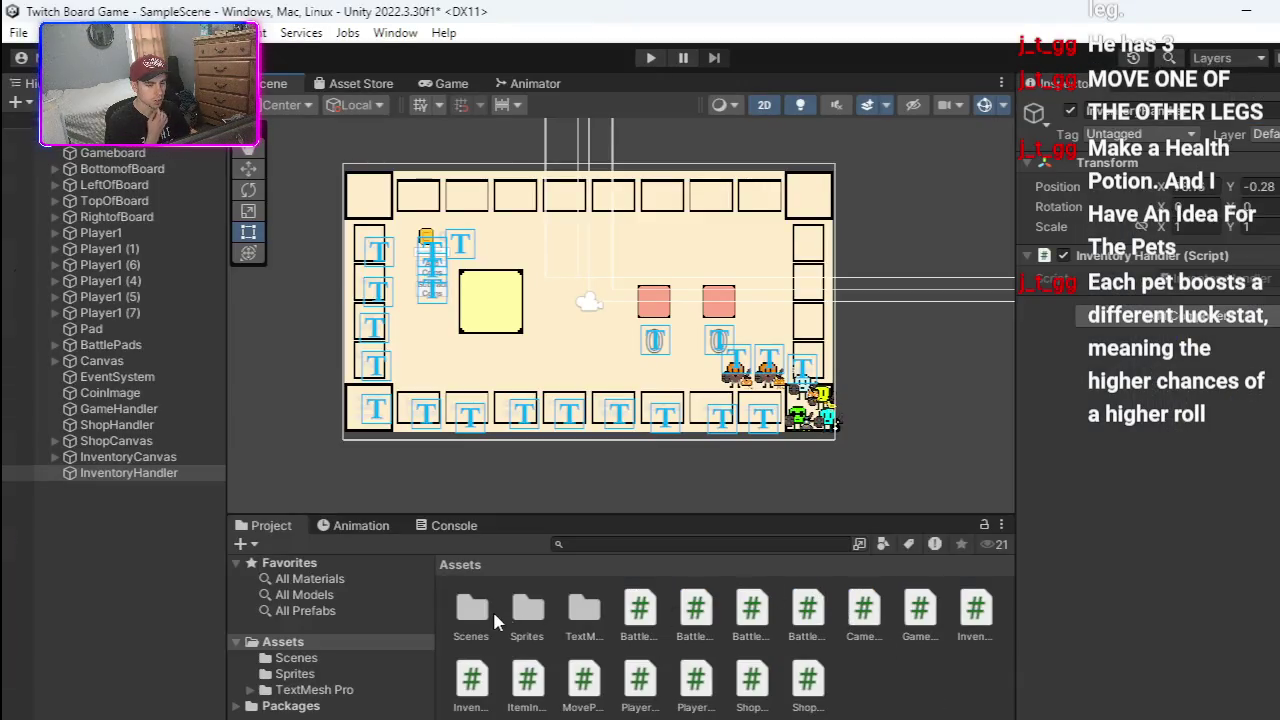
double_click(528, 610)
mouse_move(991, 322)
left_mouse_down()
mouse_move(940, 322)
mouse_move(626, 496)
mouse_move(369, 417)
left_mouse_up()
key("Right")
left_click_drag(719, 394, 623, 400)
key("t")
scroll(622, 402, "down", 2)
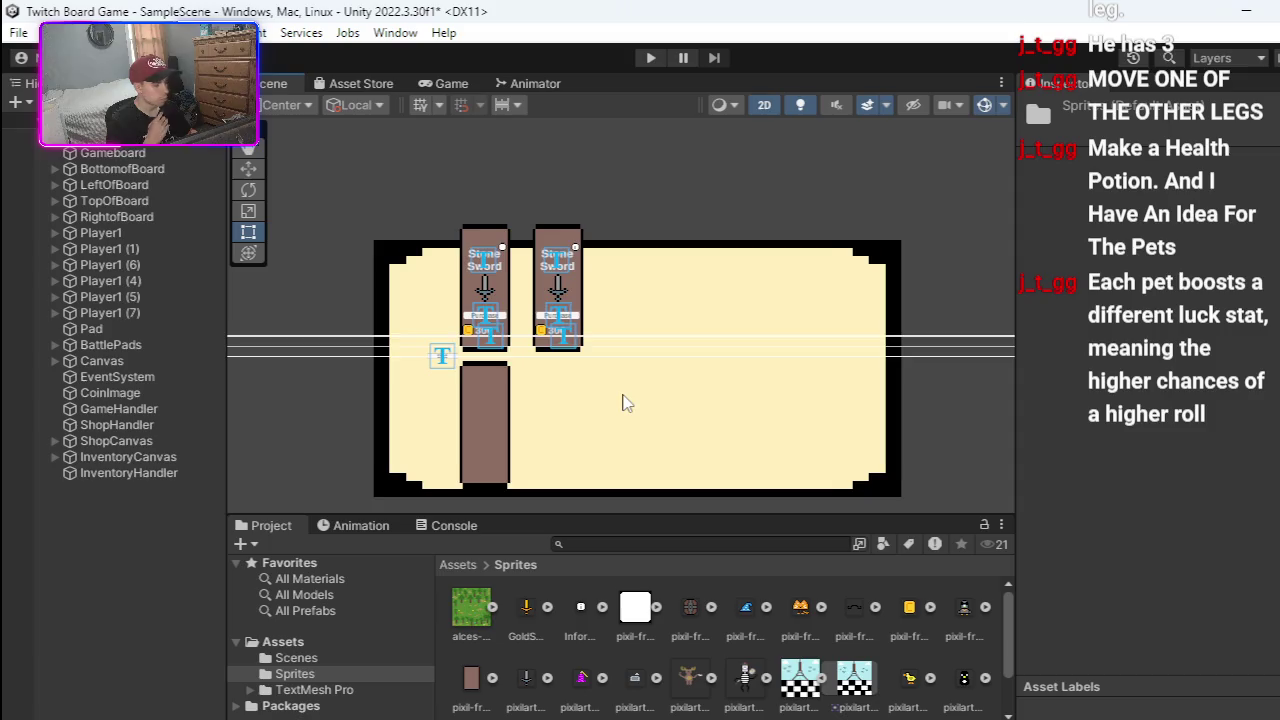
scroll(622, 402, "down", 1)
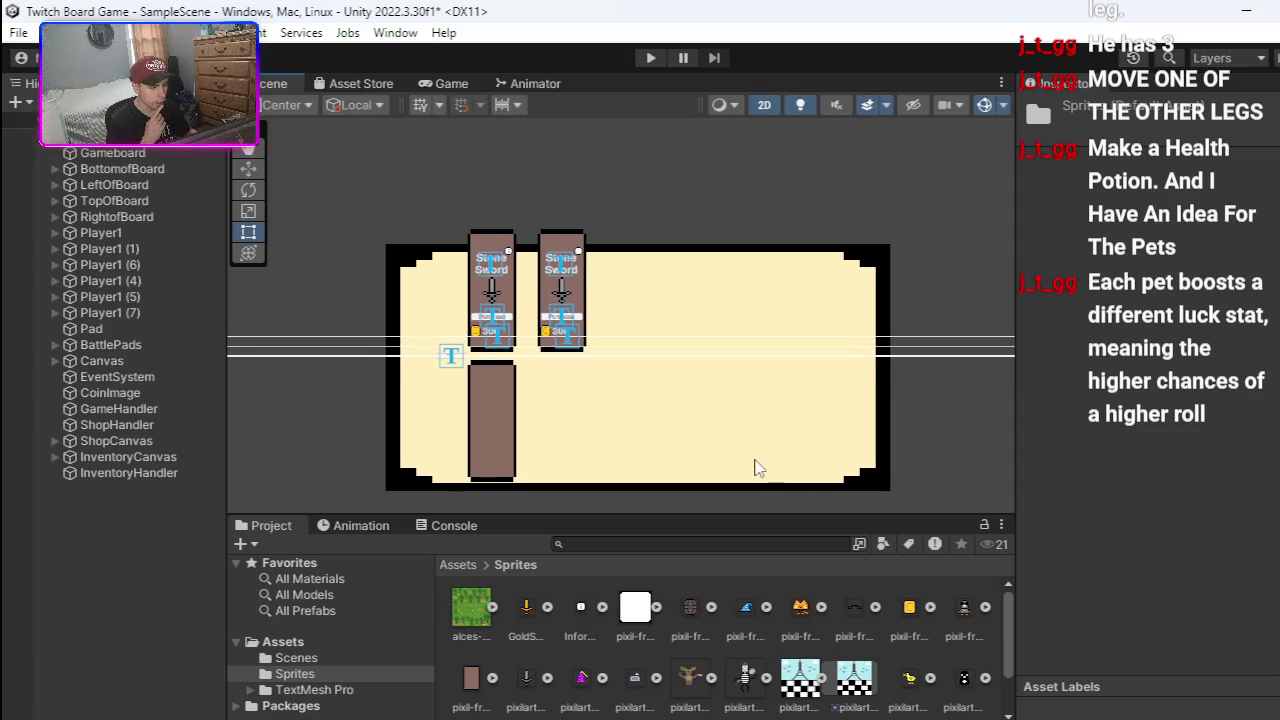